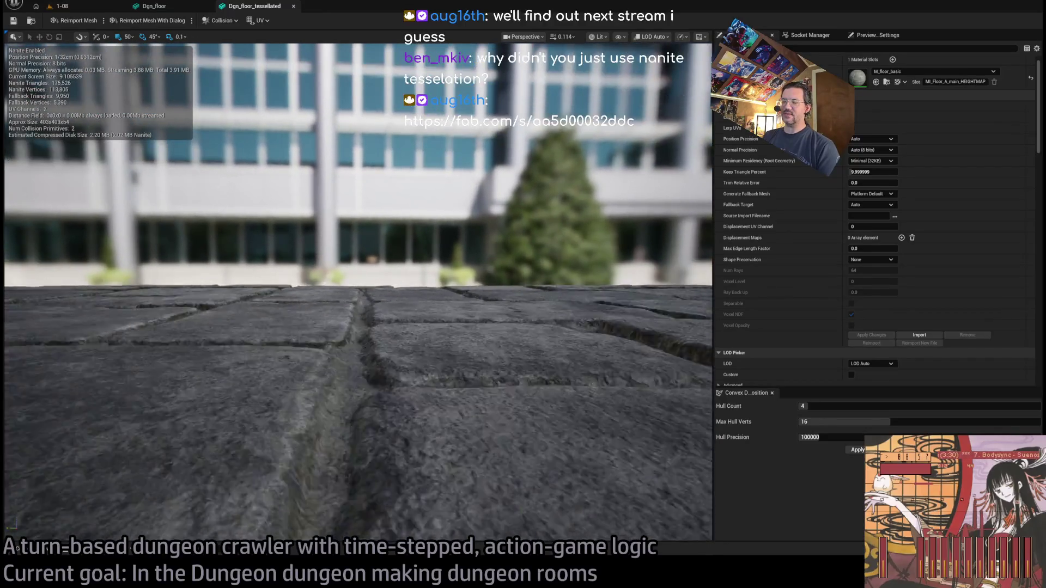
Look over the whole Dgn_floor_tessellated cobblestone slab, then return to the 1-08 level
{"action": "left_click_drag", "start_coordinate": [395, 251], "coordinate": [395, 251]}
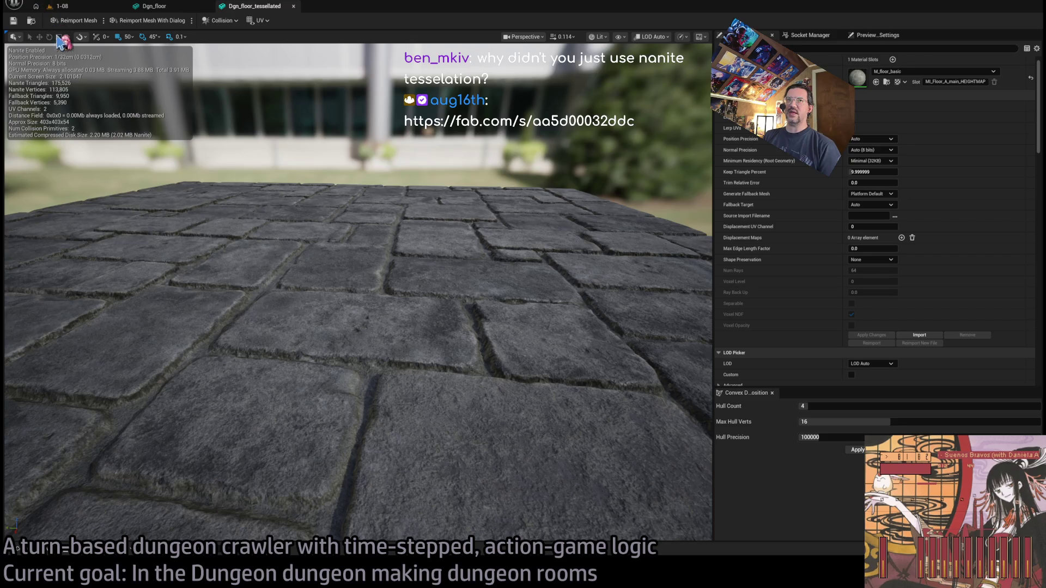
{"action": "left_click", "coordinate": [48, 5]}
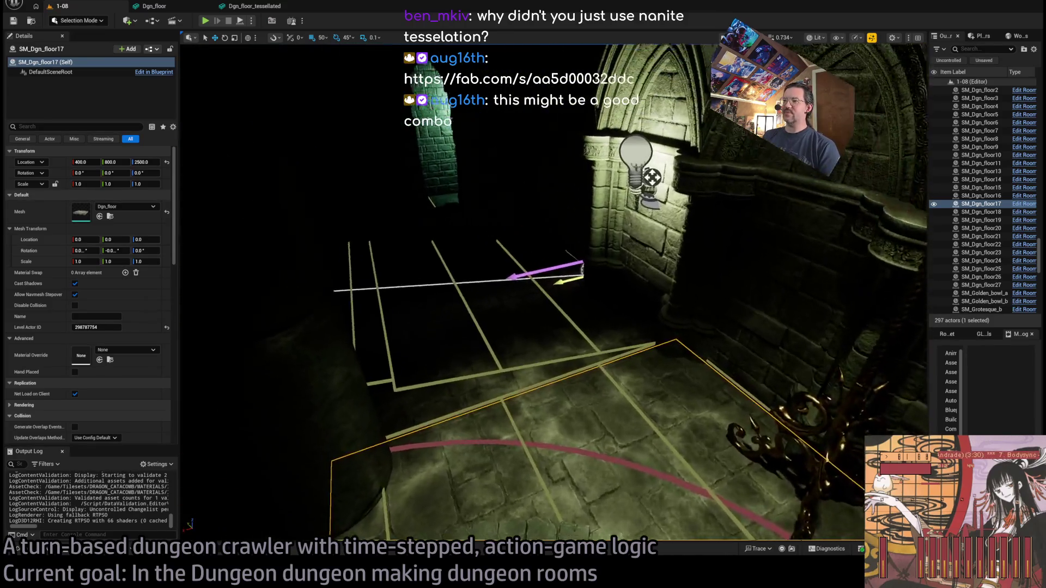
Frame floor tile SM_Dgn_floor14 in Unlit view, then bring up the Fab browser page
{"action": "left_click", "coordinate": [549, 381]}
{"action": "key", "text": "f"}
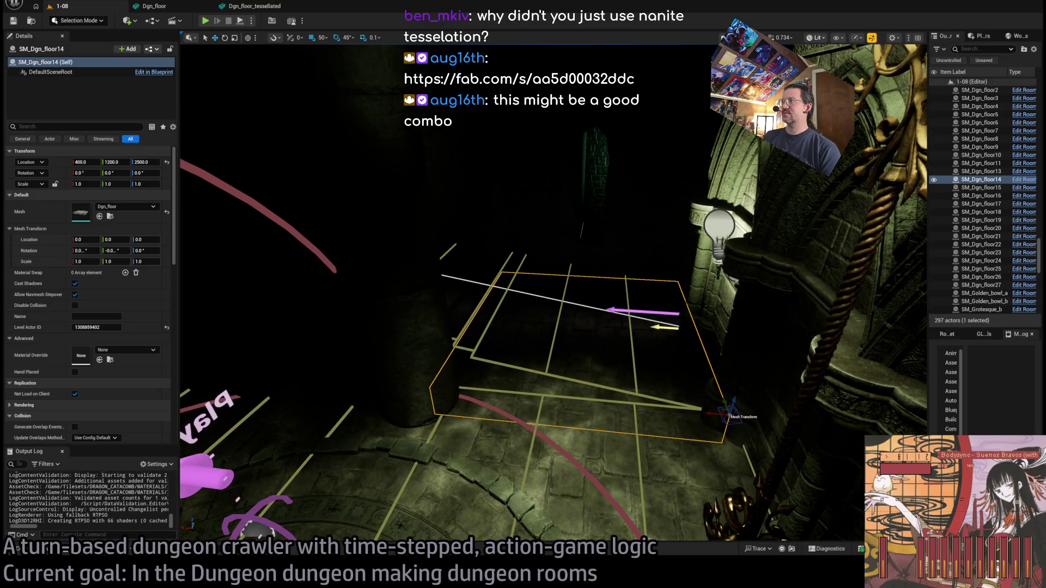
{"action": "key", "text": "alt+3"}
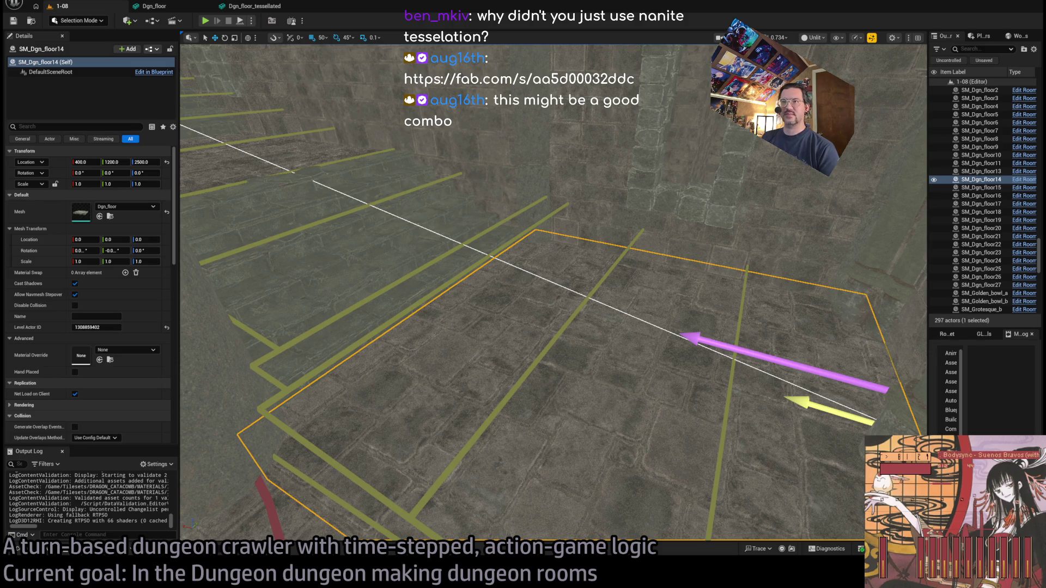
{"action": "key", "text": "alt+Tab"}
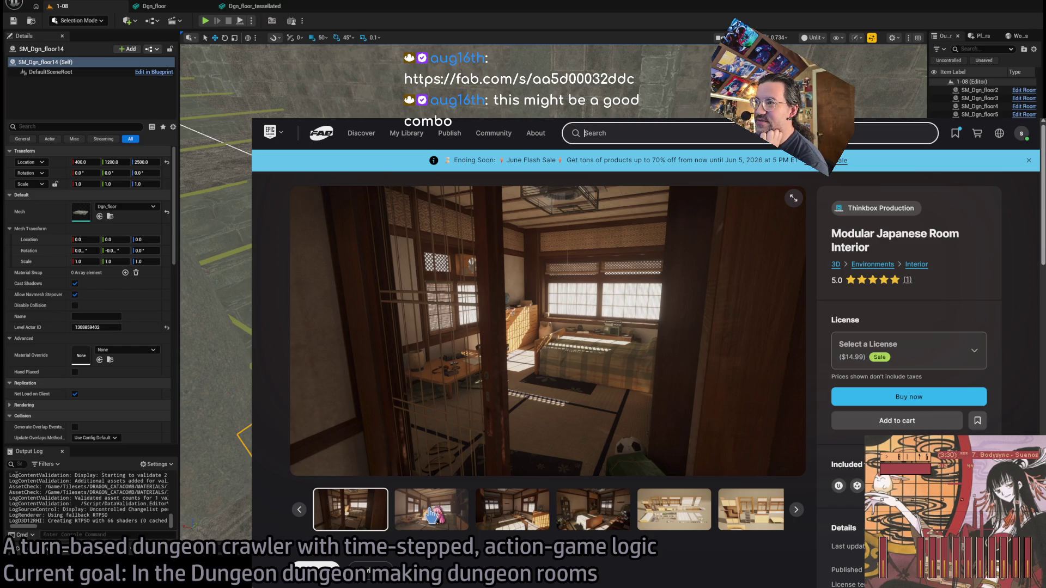
View the second room interior picture enlarged and zoomed on the fan and window, then close it
{"action": "left_click", "coordinate": [433, 514]}
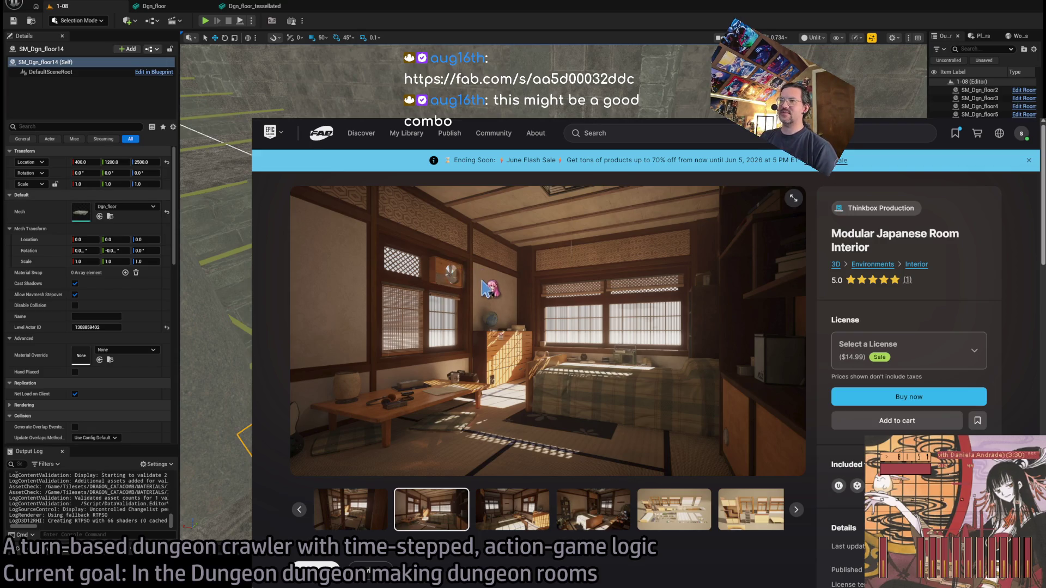
{"action": "left_click", "coordinate": [472, 243]}
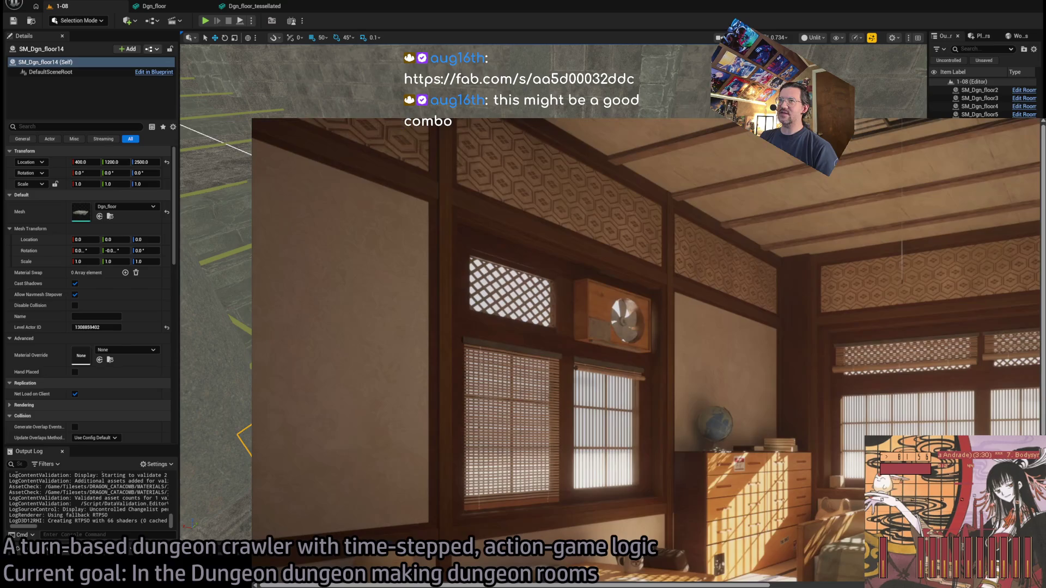
{"action": "left_click", "coordinate": [624, 310]}
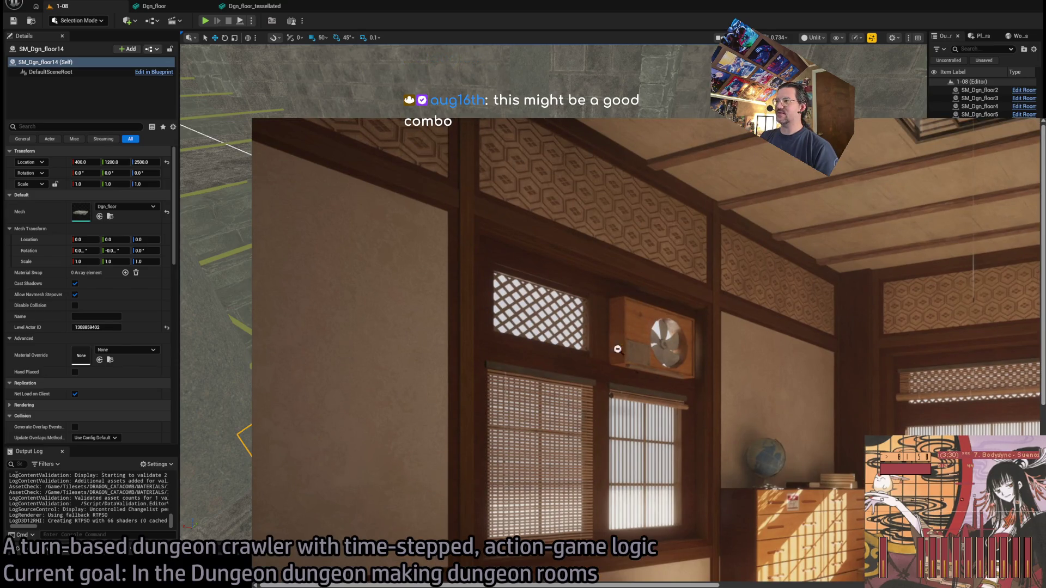
{"action": "left_click", "coordinate": [694, 370]}
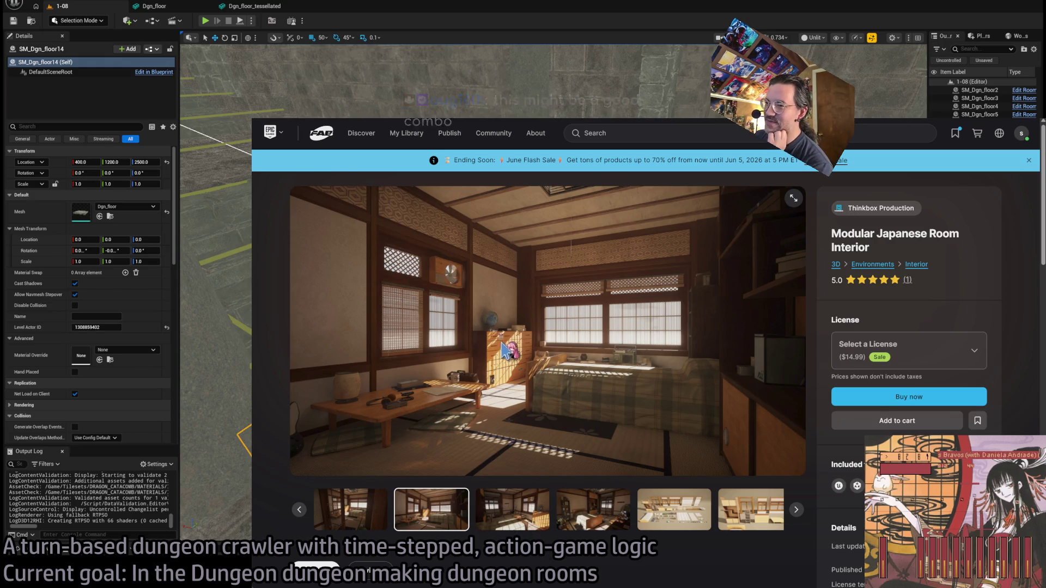
Step through the bedroom and props shots, check license options, ending on the furniture close-up
{"action": "left_click", "coordinate": [512, 514]}
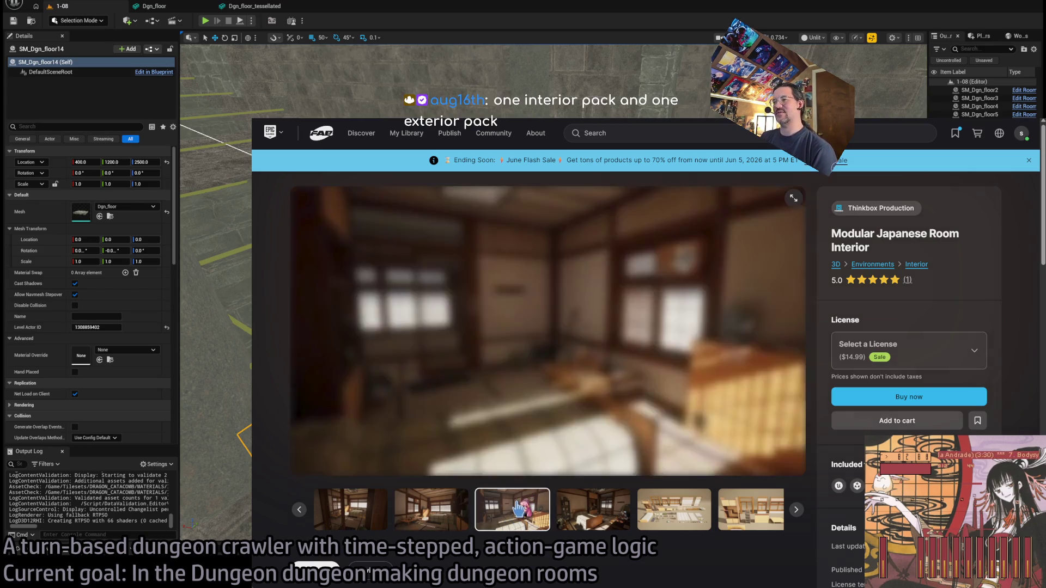
{"action": "left_click", "coordinate": [465, 515]}
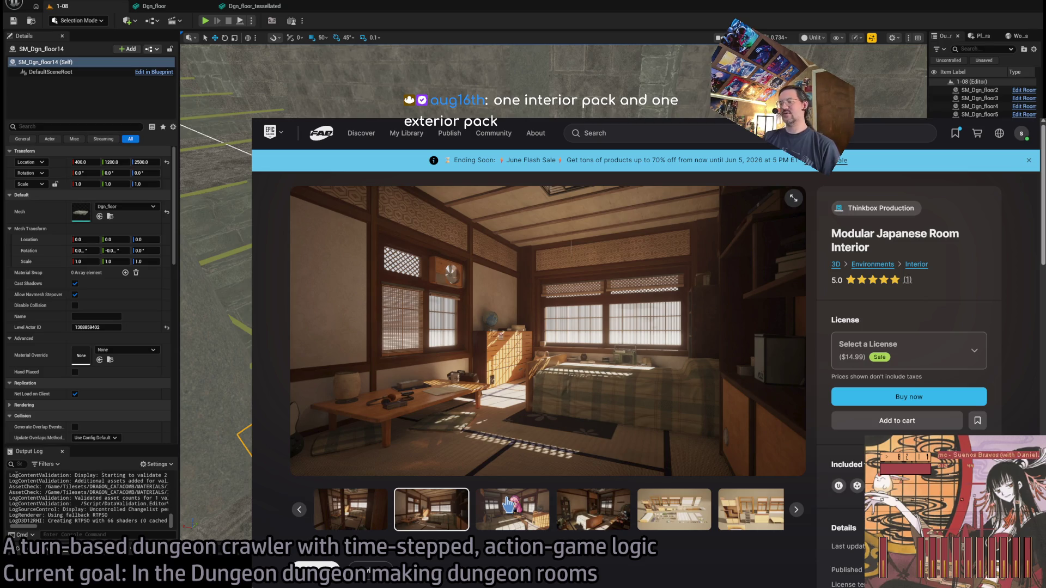
{"action": "left_click", "coordinate": [508, 512]}
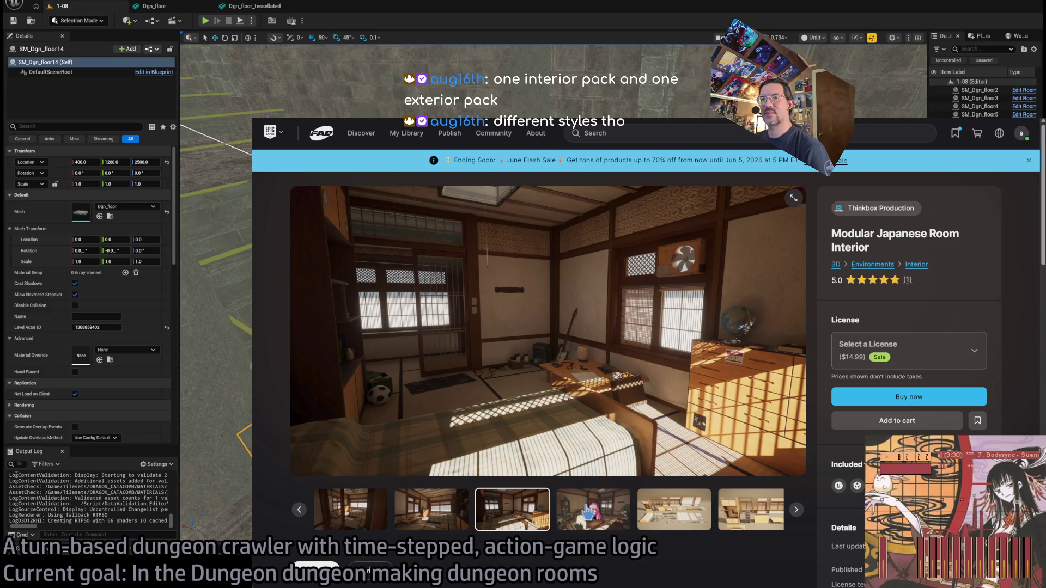
{"action": "left_click", "coordinate": [588, 512]}
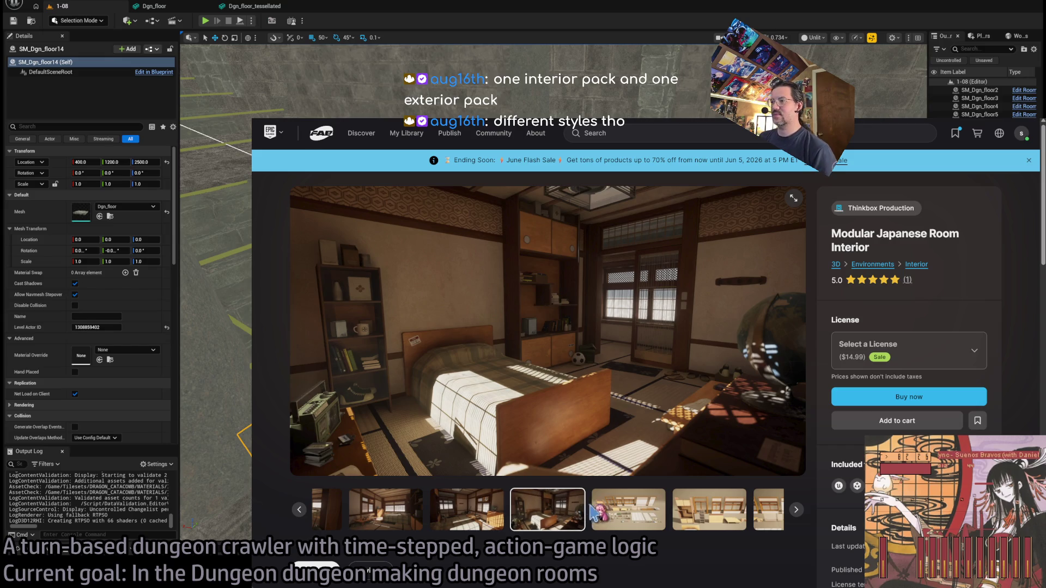
{"action": "left_click", "coordinate": [605, 515]}
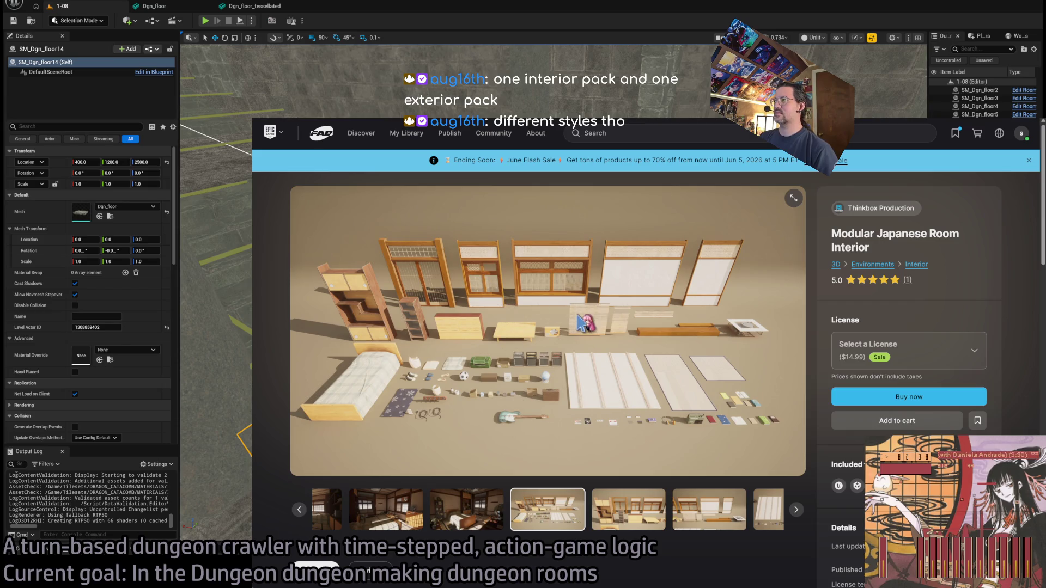
{"action": "left_click", "coordinate": [984, 351]}
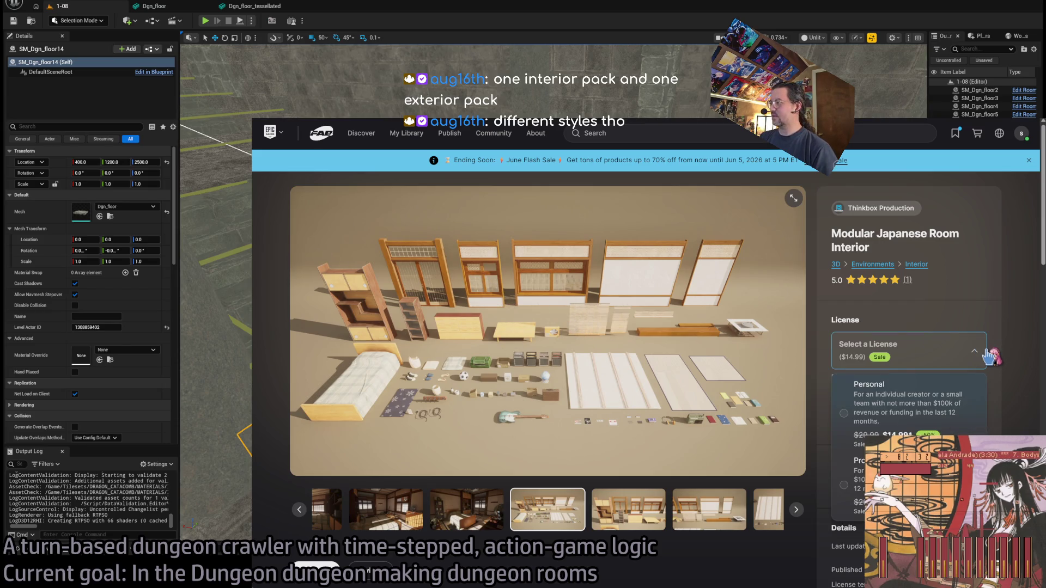
{"action": "left_click", "coordinate": [985, 353]}
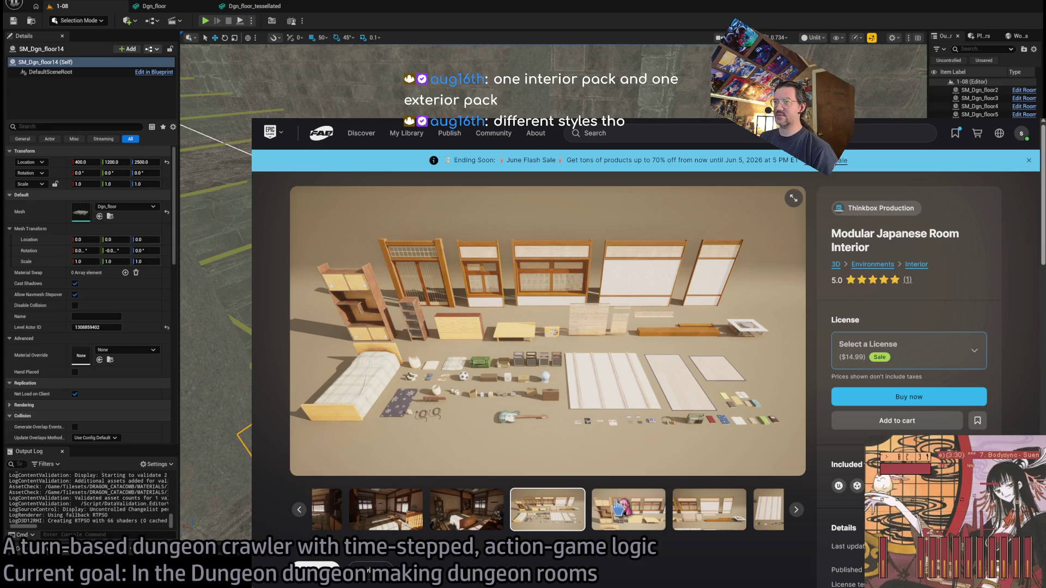
{"action": "left_click", "coordinate": [618, 508]}
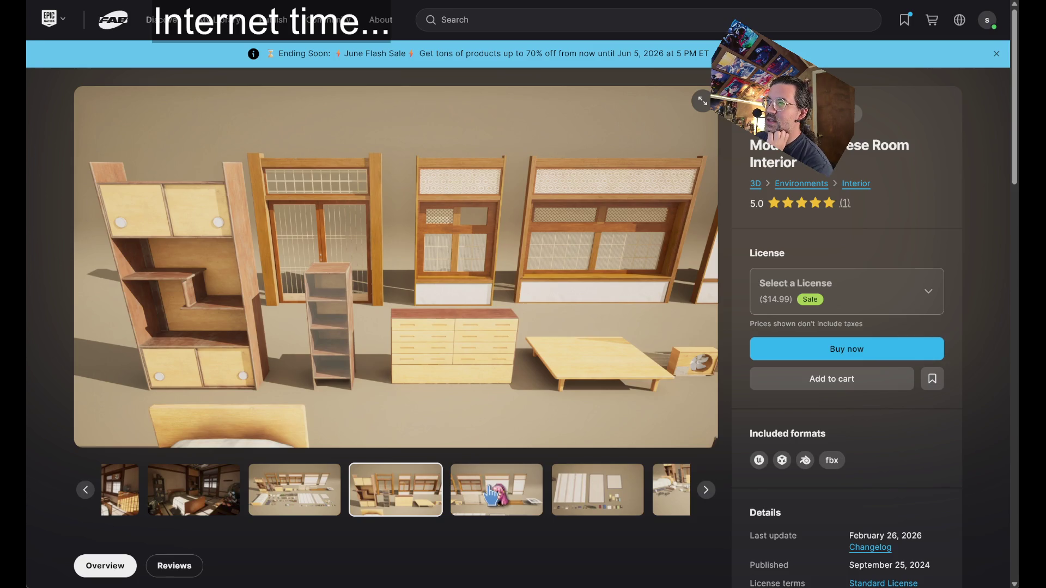
Browse the props, window panel, small props and bed images, ending on the sunlit room view
{"action": "left_click", "coordinate": [491, 491]}
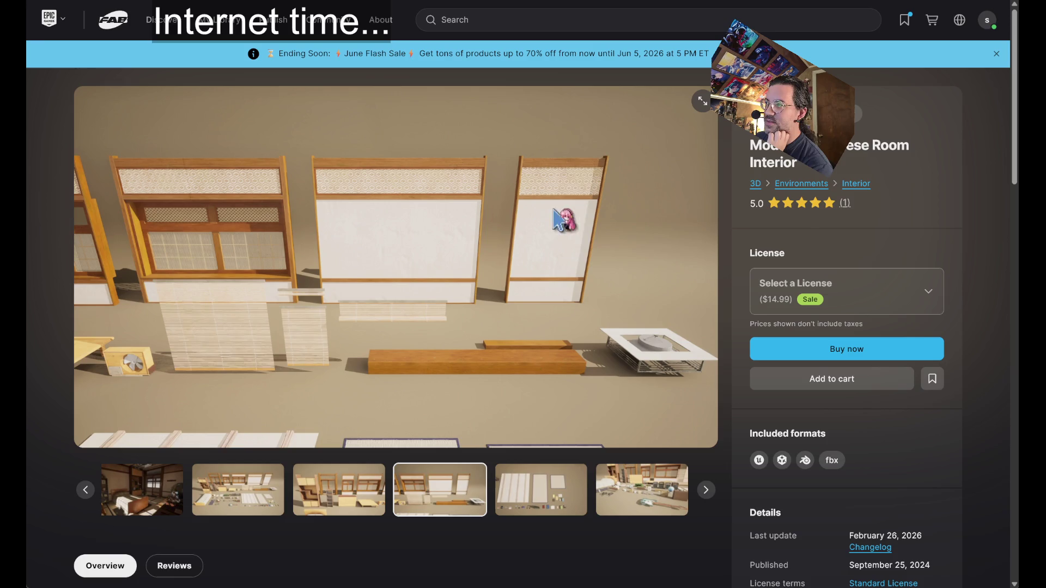
{"action": "left_click", "coordinate": [531, 494]}
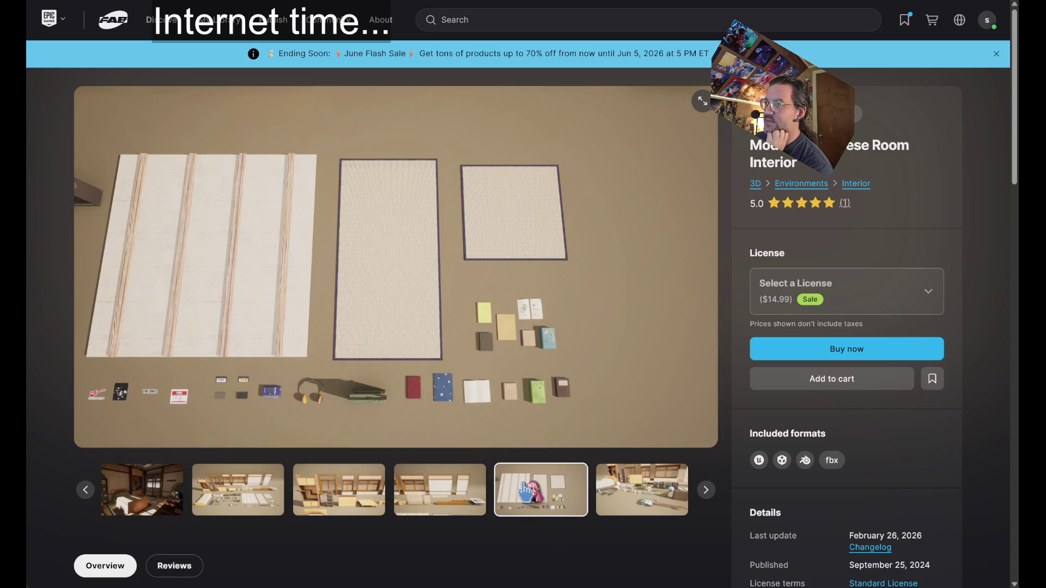
{"action": "left_click", "coordinate": [618, 502]}
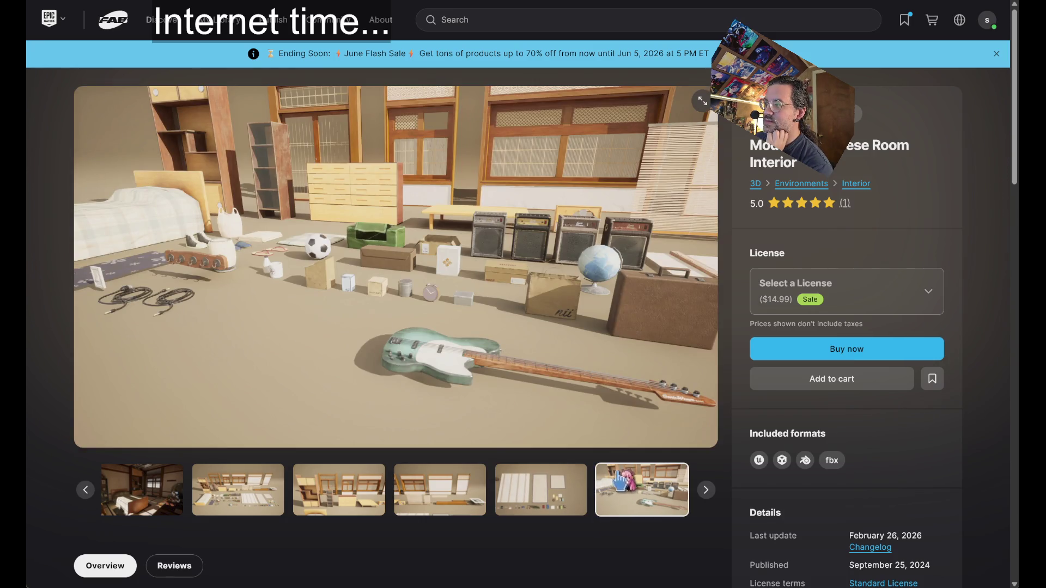
{"action": "left_click", "coordinate": [707, 491]}
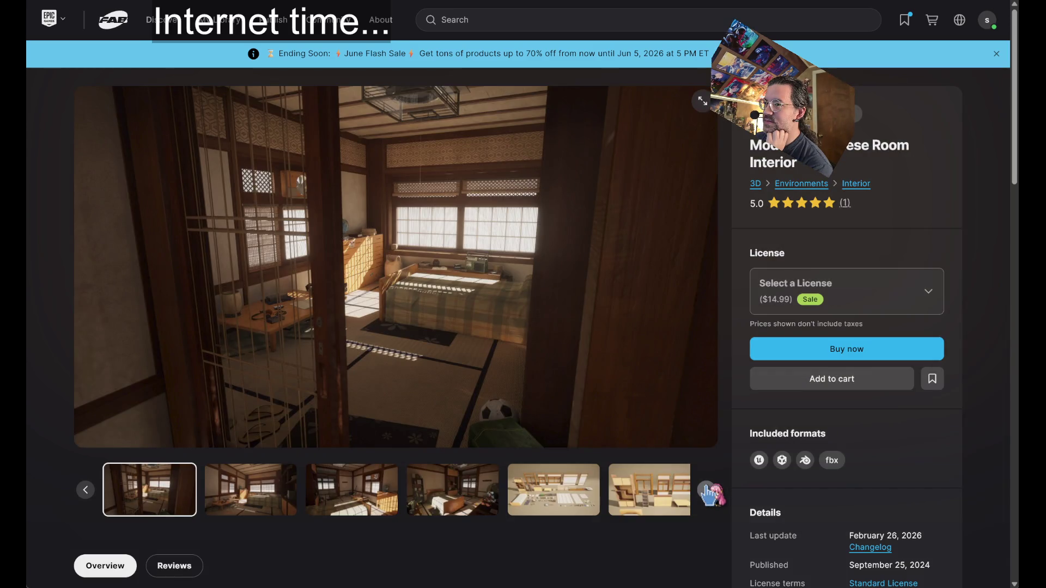
{"action": "left_click", "coordinate": [707, 491]}
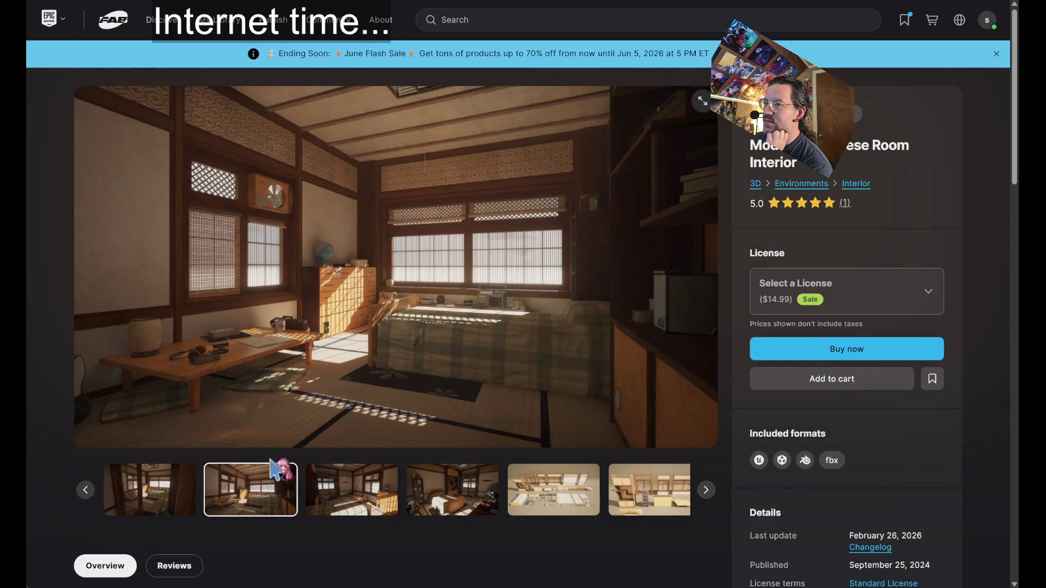
{"action": "left_click", "coordinate": [88, 492]}
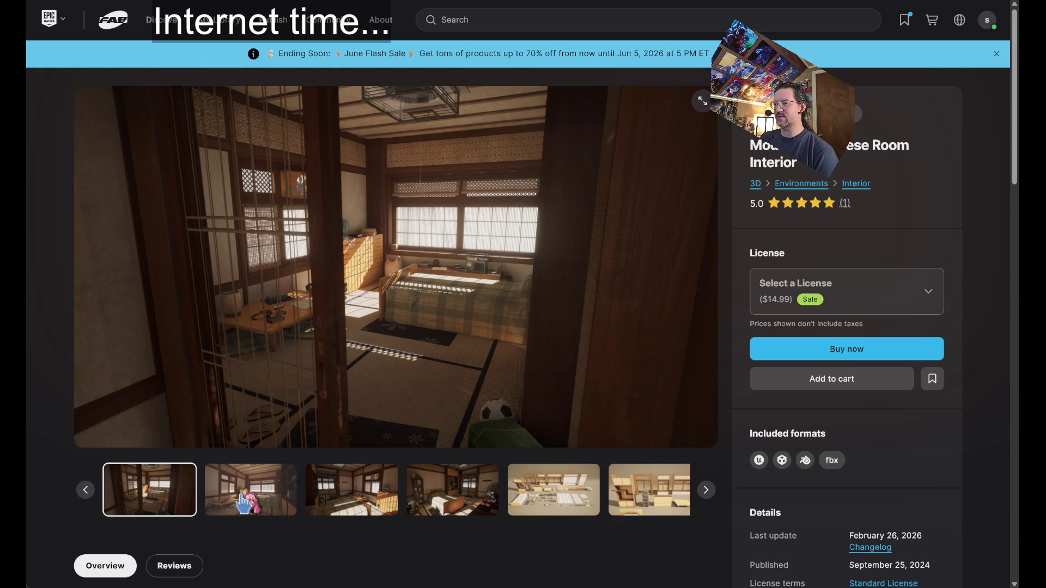
{"action": "left_click", "coordinate": [248, 501]}
{"action": "left_click", "coordinate": [438, 496]}
{"action": "left_click", "coordinate": [305, 488]}
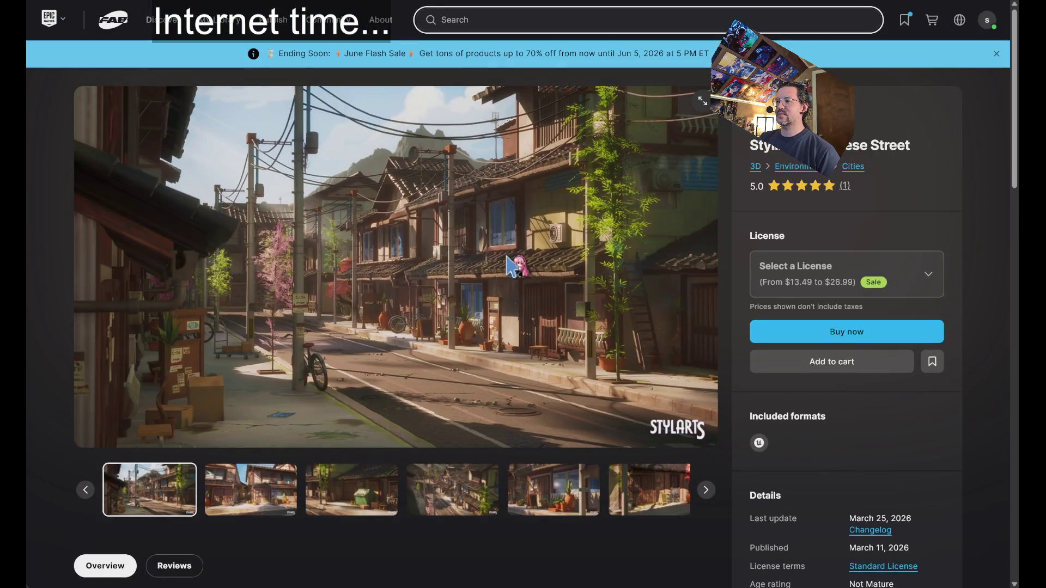
View the second Japanese street picture full-window, then close the enlarged view
{"action": "left_click", "coordinate": [256, 466]}
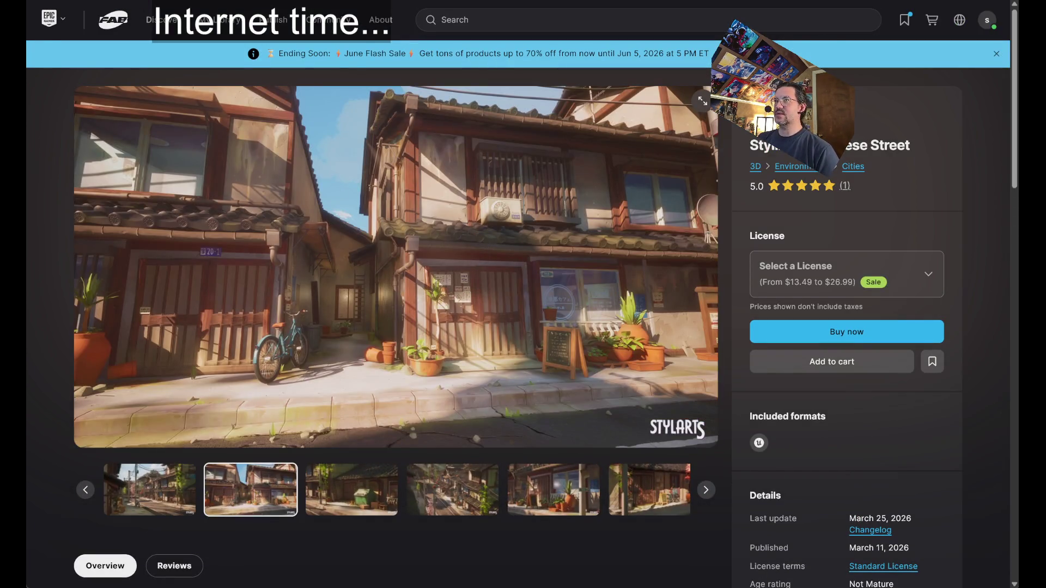
{"action": "left_click", "coordinate": [468, 222]}
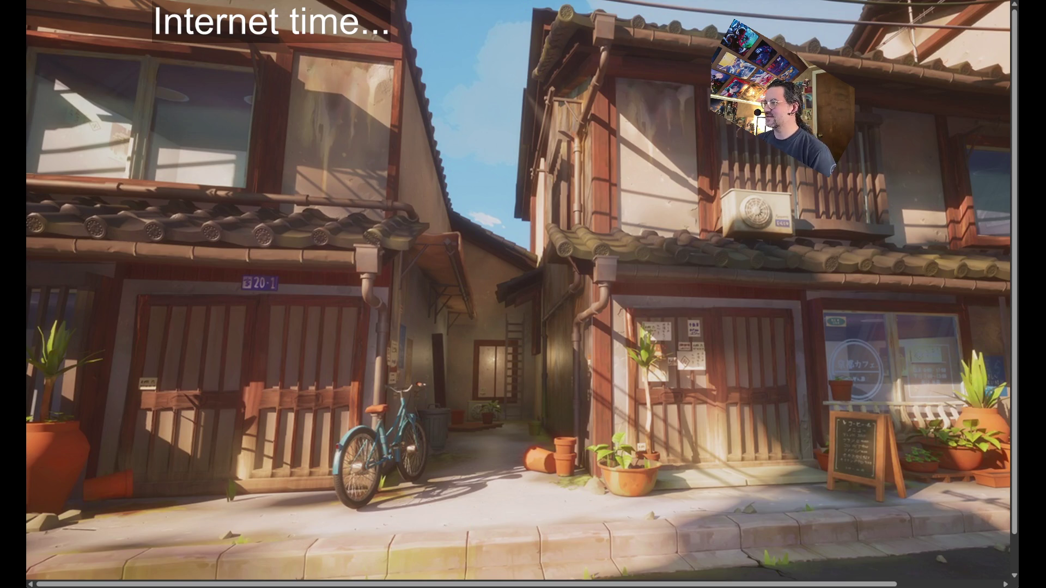
{"action": "key", "text": "Escape"}
Step through the dumpster, overhead, shop-front, red-tree and utility pole street images, ending sunlit
{"action": "left_click", "coordinate": [351, 489]}
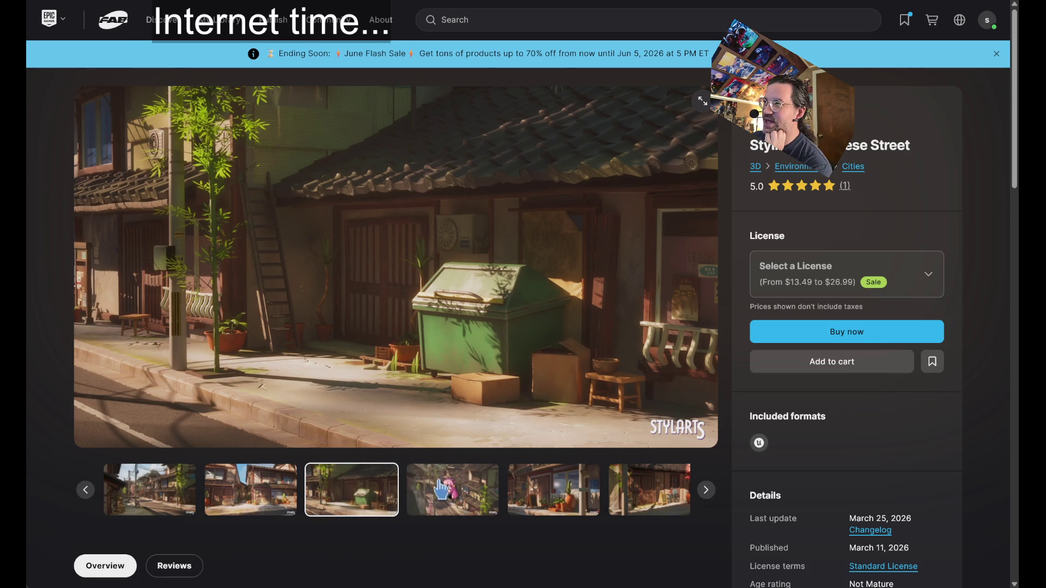
{"action": "left_click", "coordinate": [460, 493]}
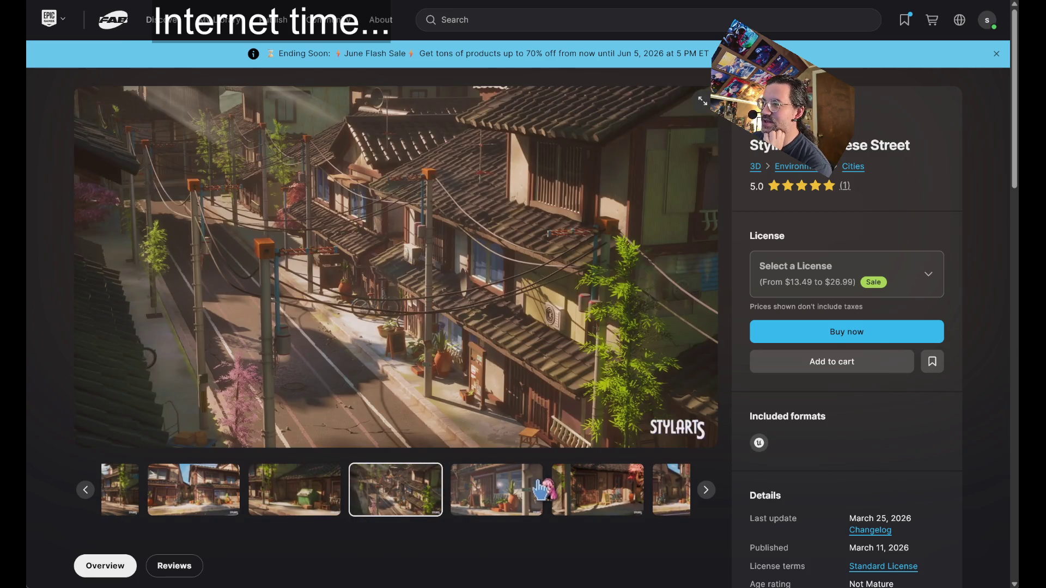
{"action": "left_click", "coordinate": [496, 493]}
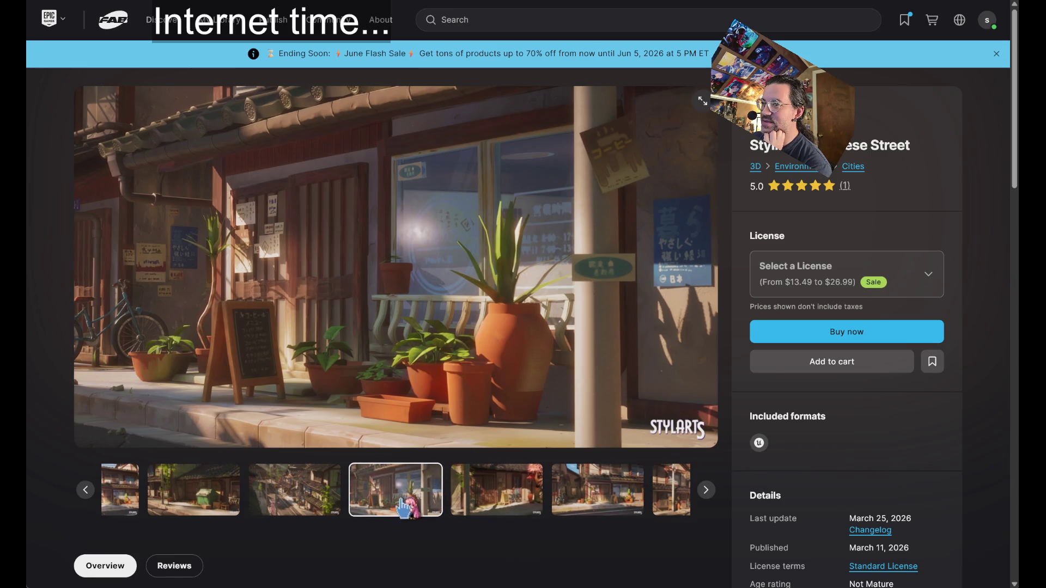
{"action": "left_click", "coordinate": [297, 500]}
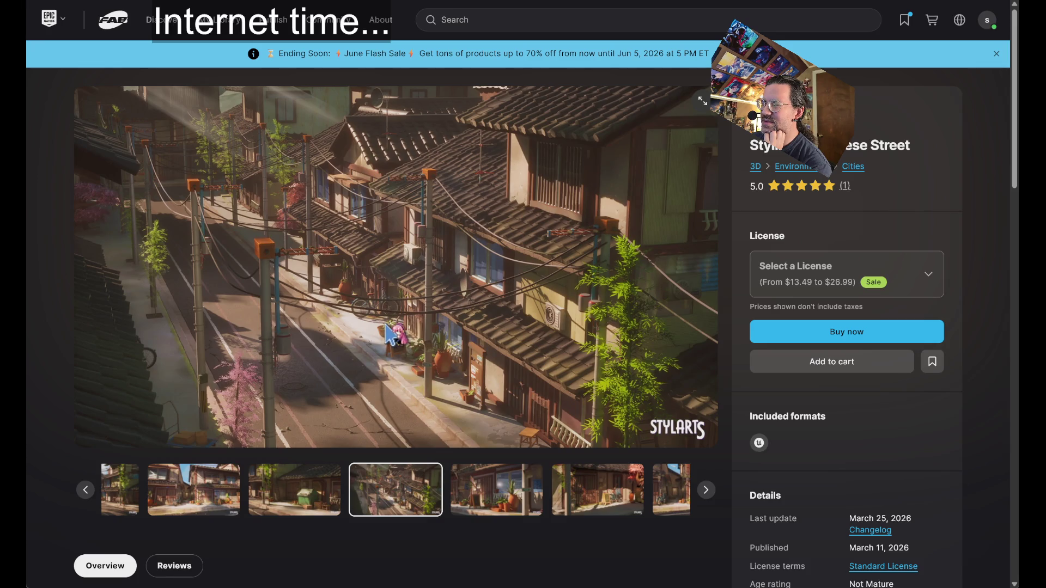
{"action": "left_click", "coordinate": [476, 500]}
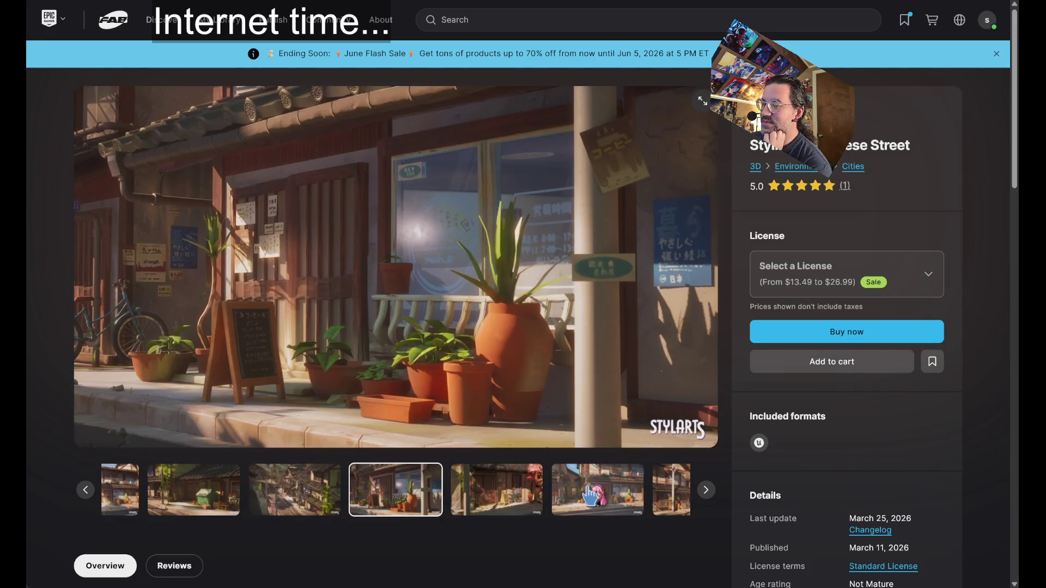
{"action": "left_click", "coordinate": [522, 498]}
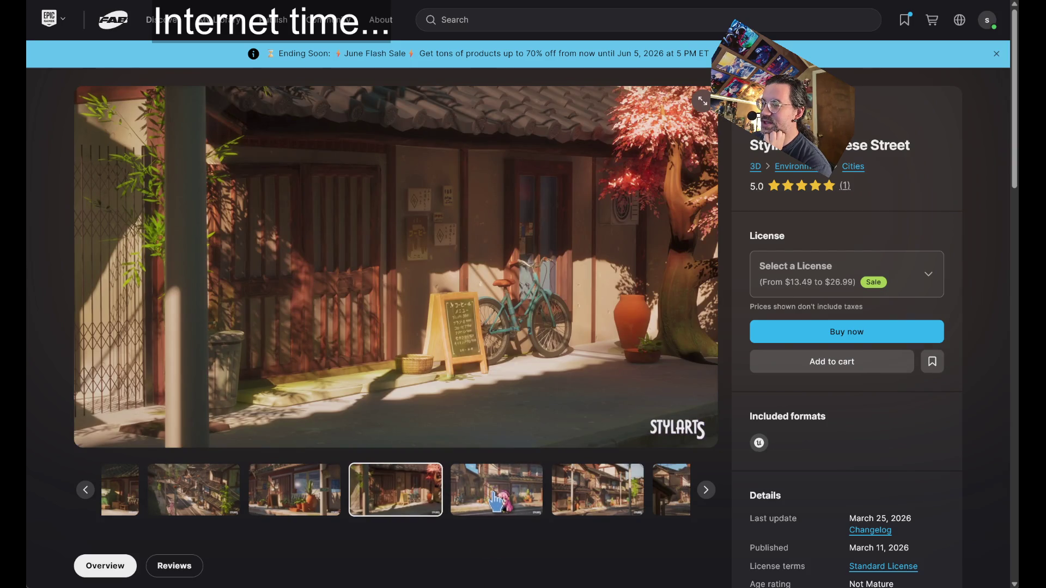
{"action": "left_click", "coordinate": [489, 495]}
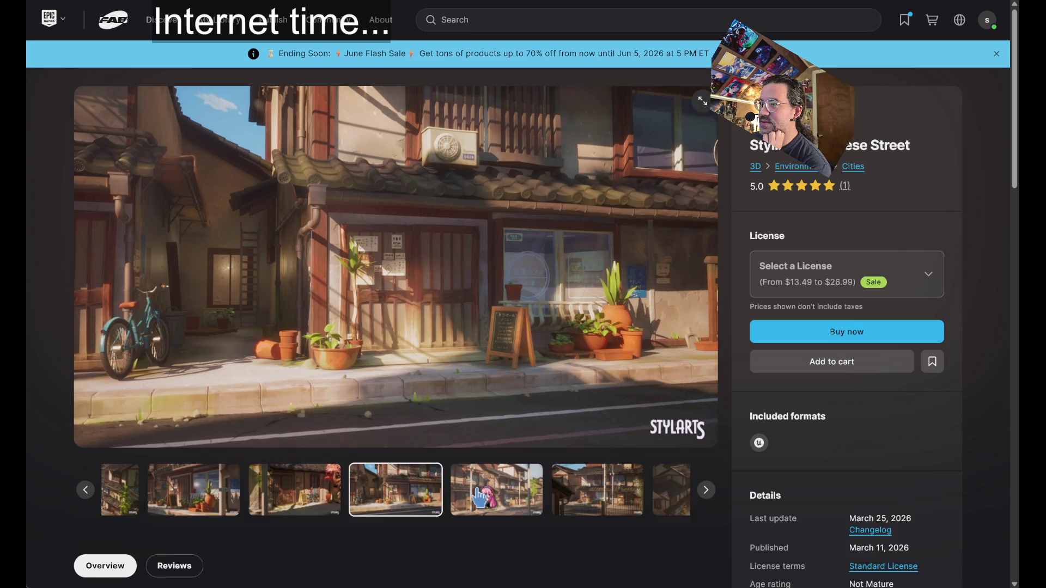
{"action": "left_click", "coordinate": [479, 497]}
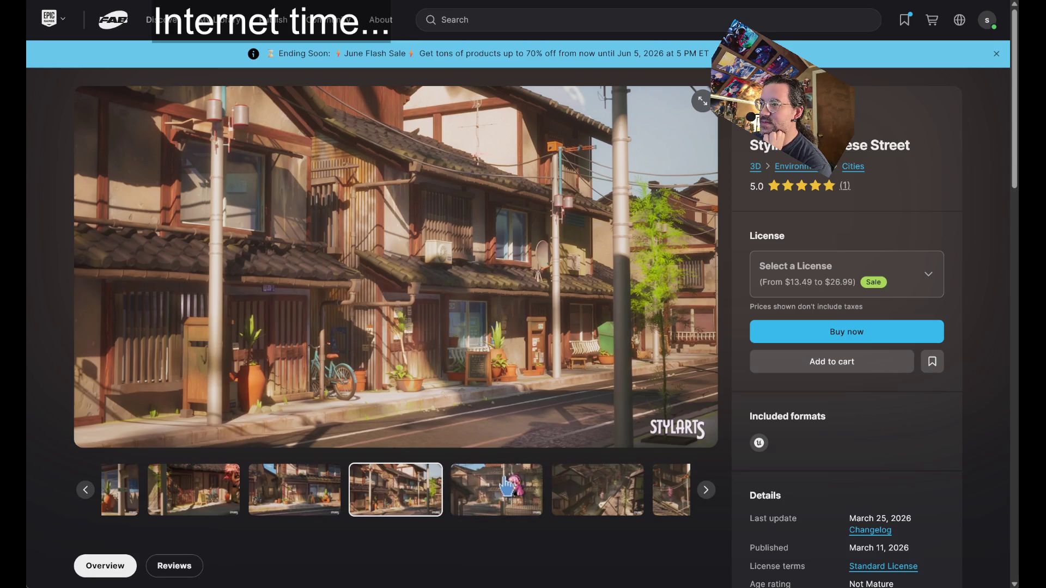
{"action": "left_click", "coordinate": [489, 475]}
{"action": "left_click", "coordinate": [489, 475]}
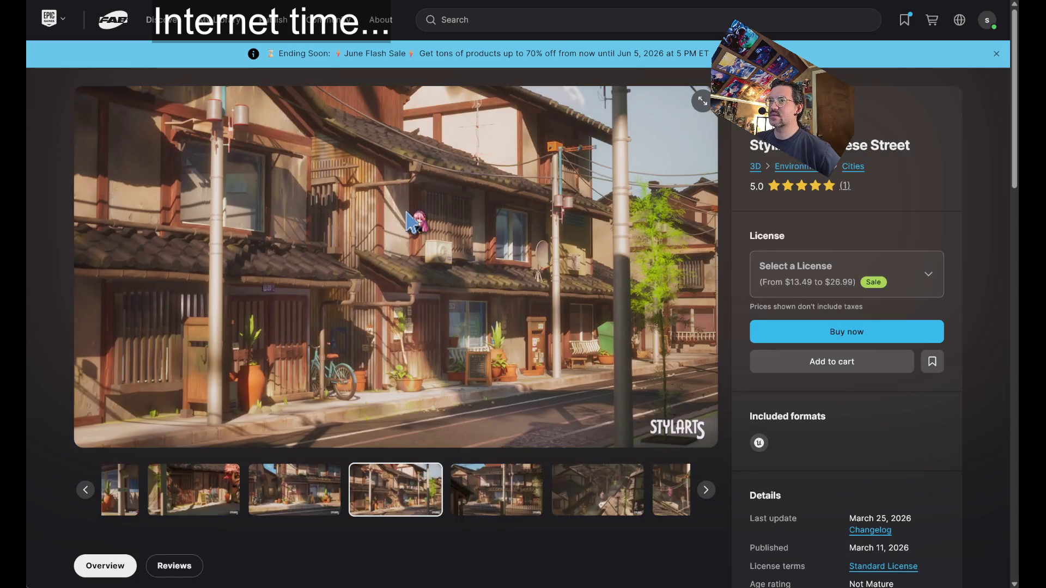
Step the street gallery to the aerial view, then back to the first images
{"action": "left_click", "coordinate": [576, 520]}
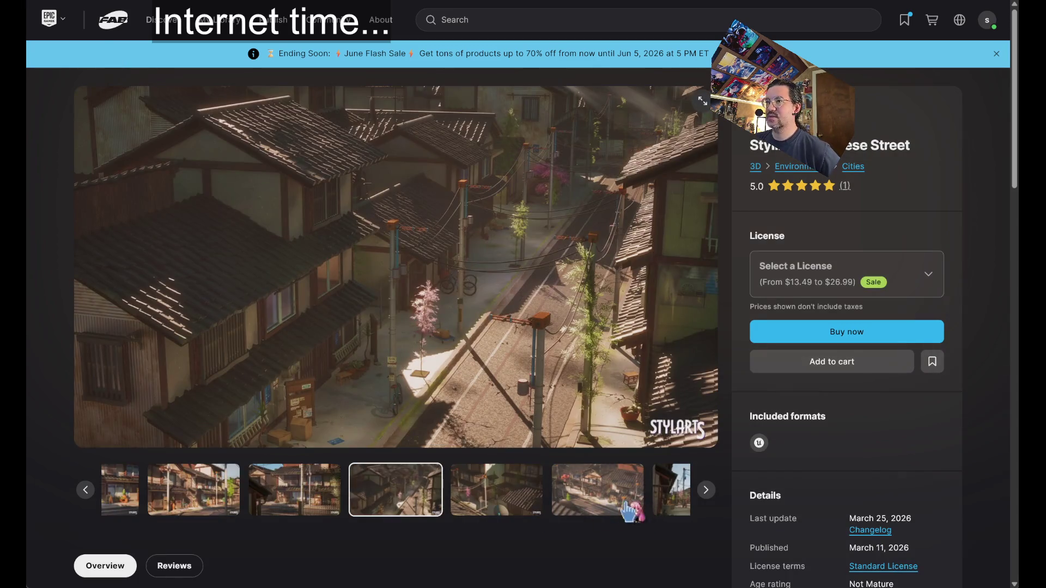
{"action": "left_click", "coordinate": [664, 501]}
{"action": "left_click", "coordinate": [439, 490]}
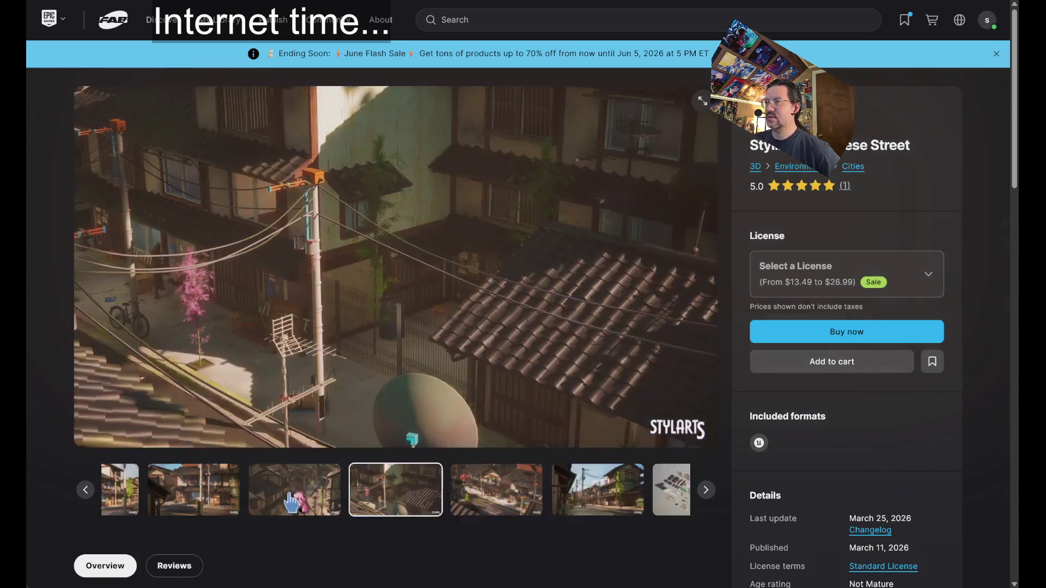
{"action": "left_click", "coordinate": [193, 491]}
{"action": "left_click", "coordinate": [86, 490]}
{"action": "left_click", "coordinate": [86, 490]}
{"action": "left_click", "coordinate": [85, 490]}
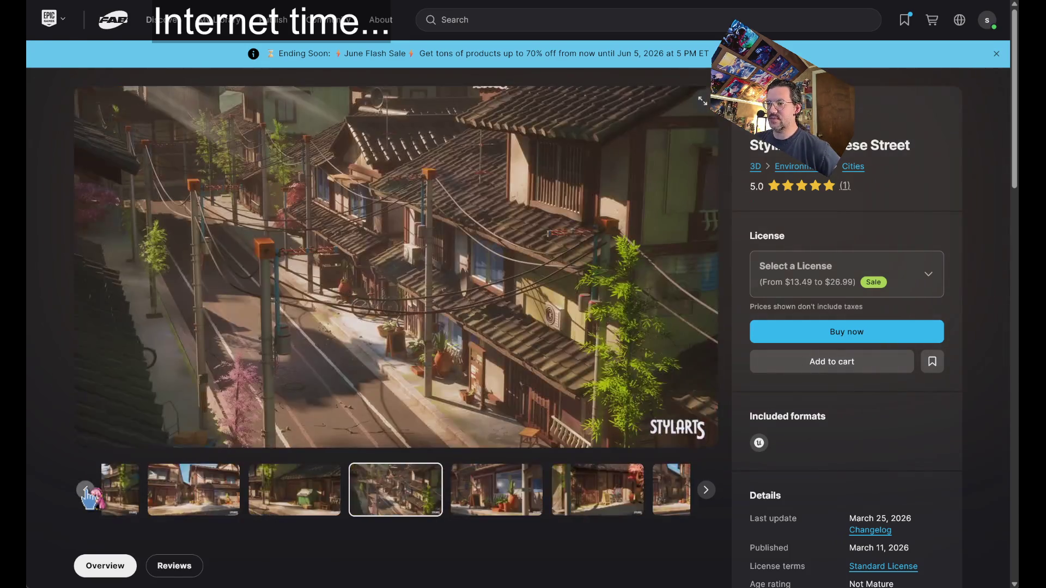
{"action": "left_click", "coordinate": [86, 490]}
{"action": "left_click", "coordinate": [86, 490]}
View the dumpster, aerial, potted-plant storefront and red-tree street images
{"action": "left_click", "coordinate": [352, 490]}
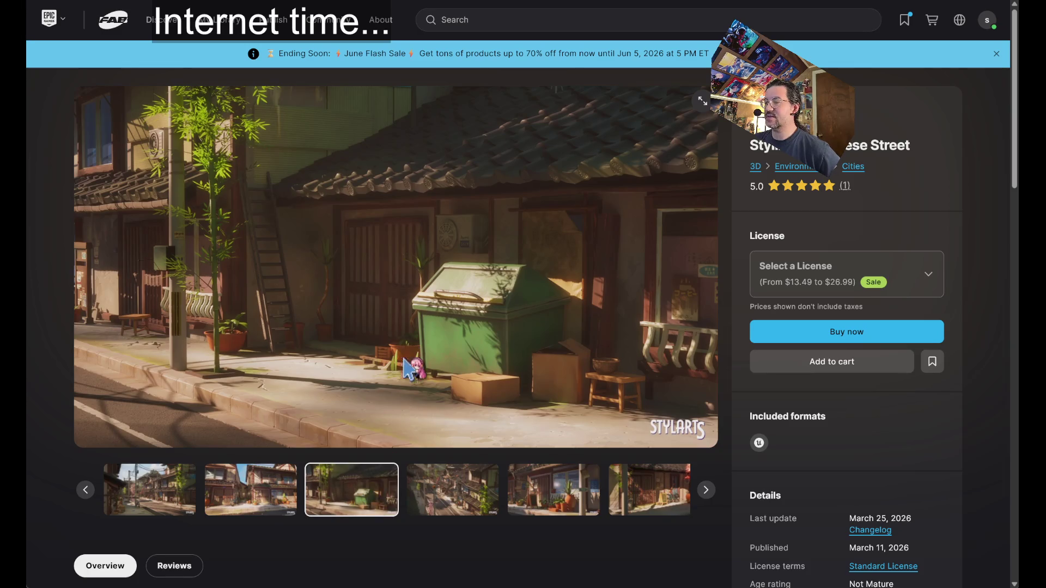
{"action": "left_click", "coordinate": [435, 498]}
{"action": "left_click", "coordinate": [499, 498]}
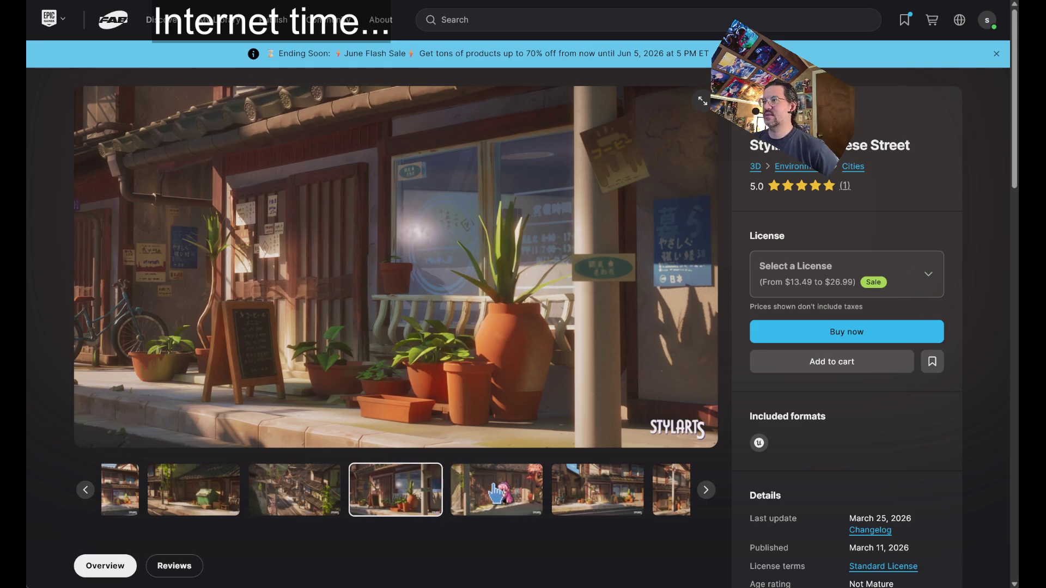
{"action": "left_click", "coordinate": [493, 480]}
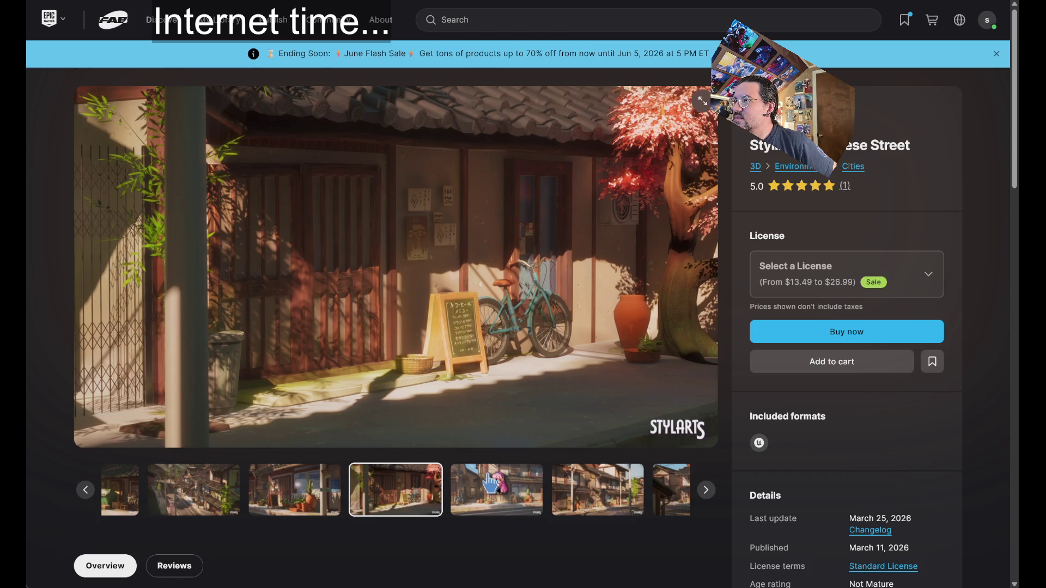
{"action": "left_click", "coordinate": [490, 482]}
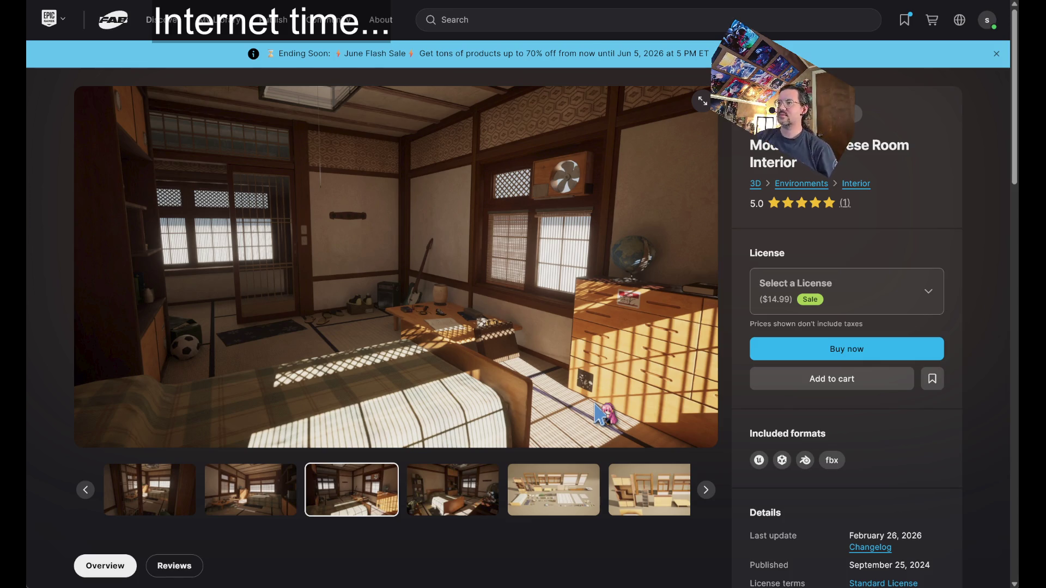
Browse the room interior's asset layout, guitar, bedroom, props, furniture and window panel images
{"action": "left_click", "coordinate": [562, 493]}
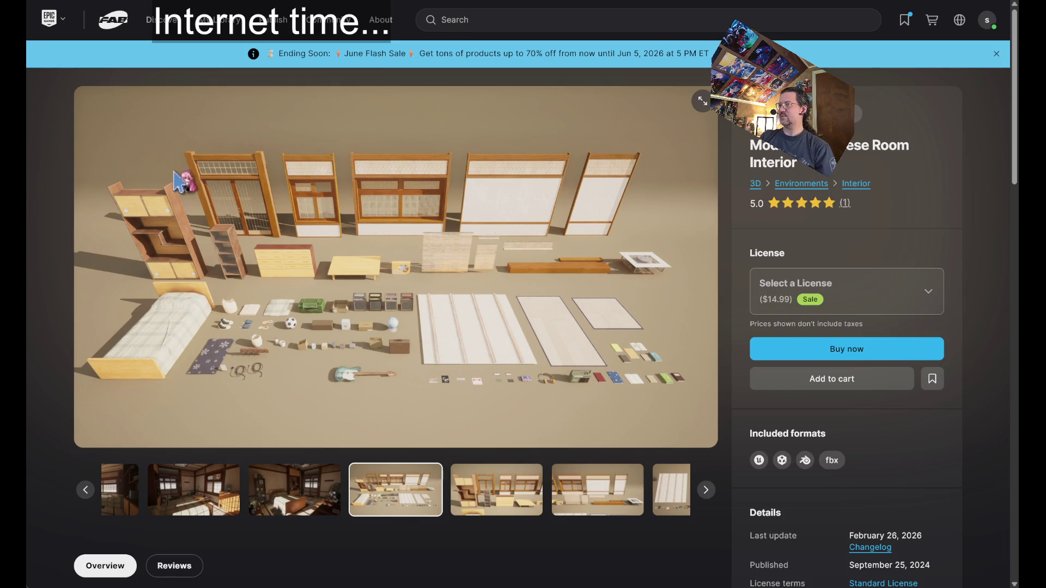
{"action": "left_click", "coordinate": [560, 508]}
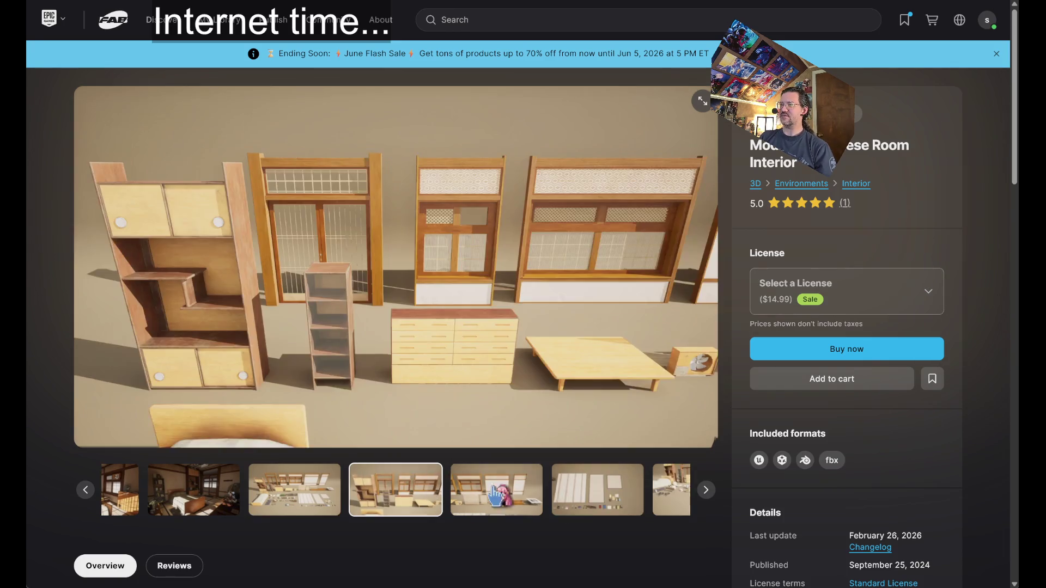
{"action": "left_click", "coordinate": [548, 505]}
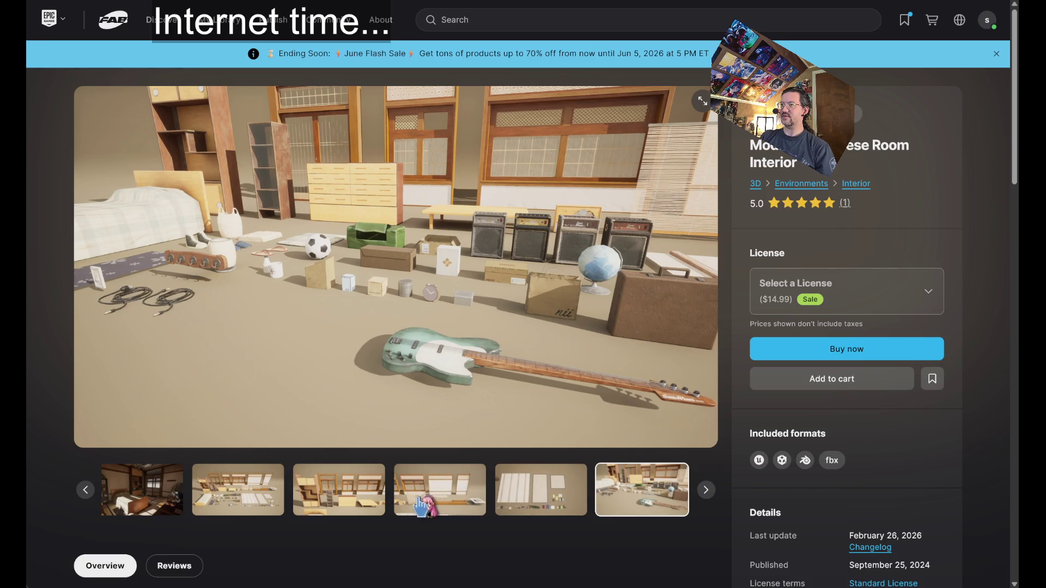
{"action": "left_click", "coordinate": [238, 498]}
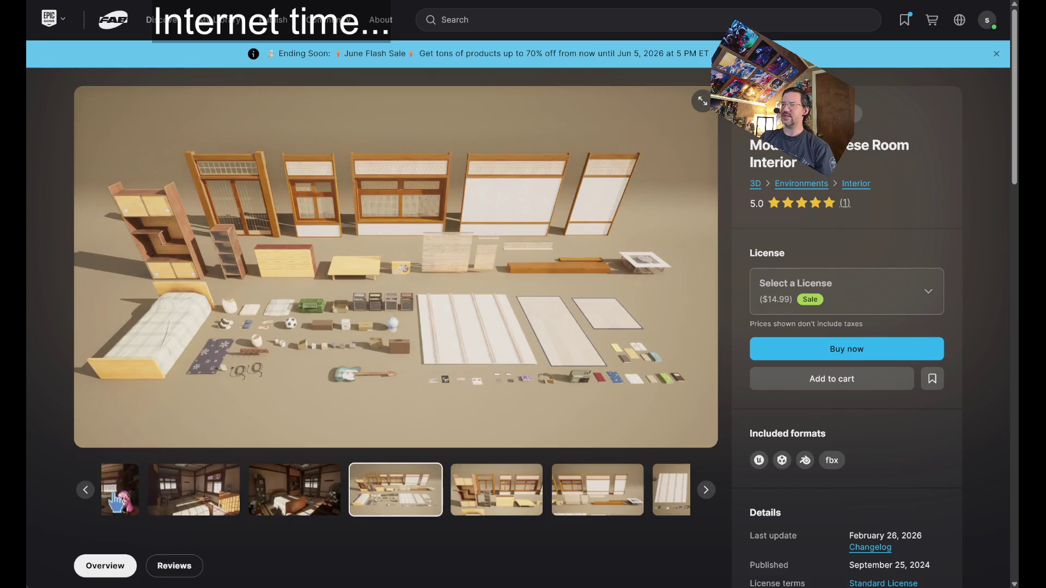
{"action": "left_click", "coordinate": [278, 508]}
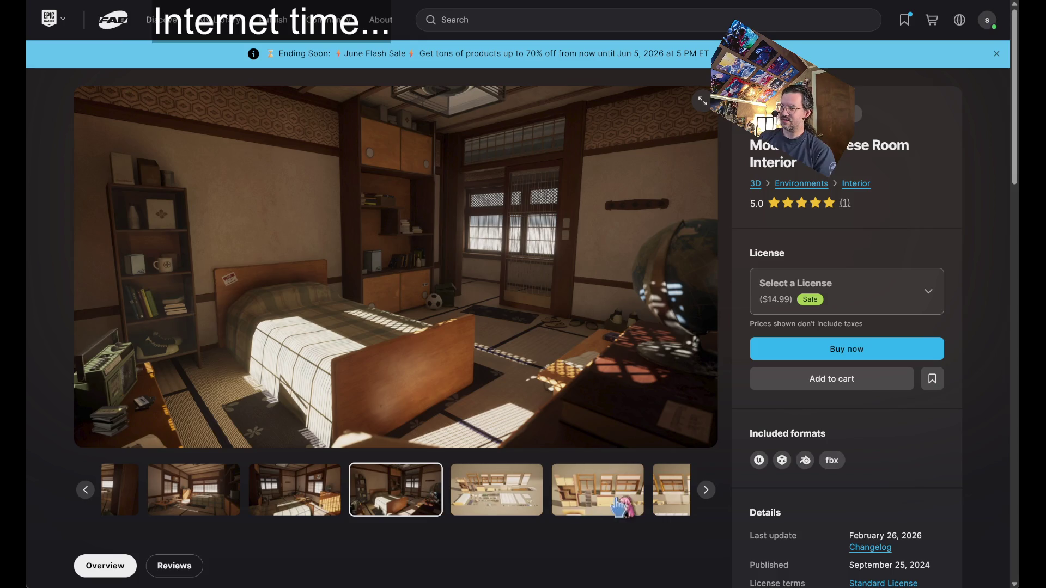
{"action": "left_click", "coordinate": [503, 493]}
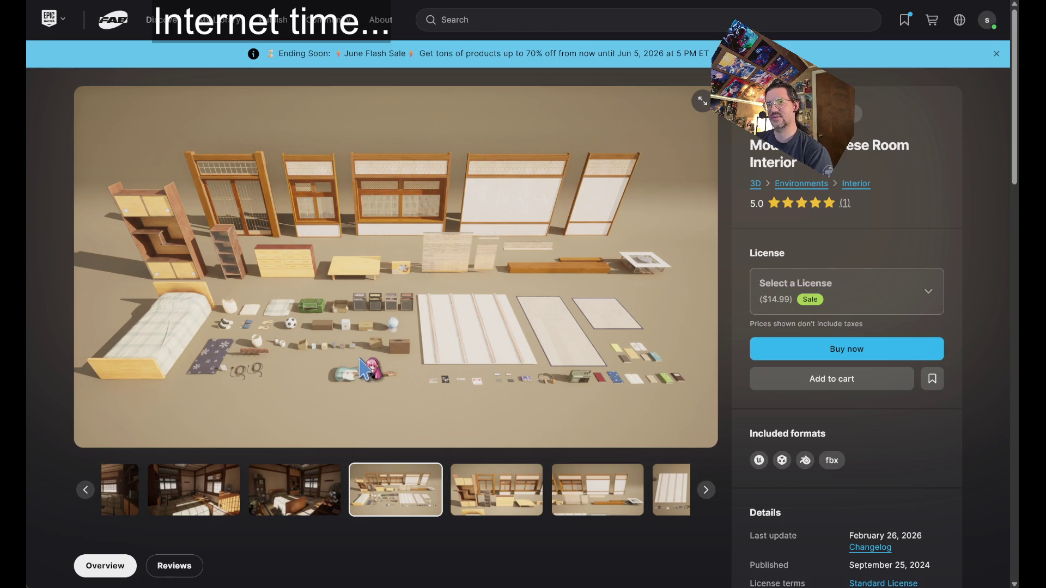
{"action": "left_click", "coordinate": [486, 497]}
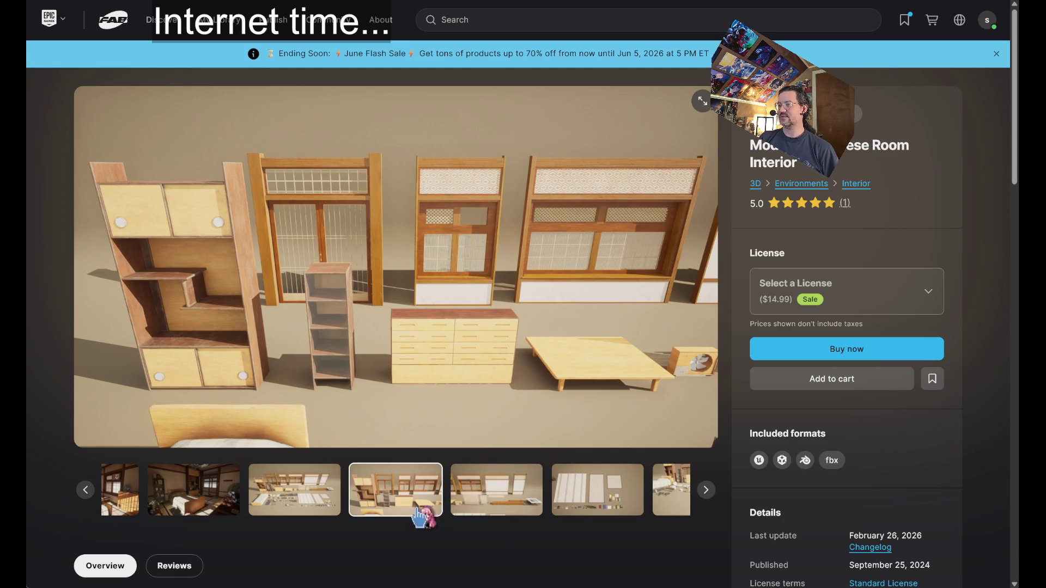
{"action": "left_click", "coordinate": [486, 500]}
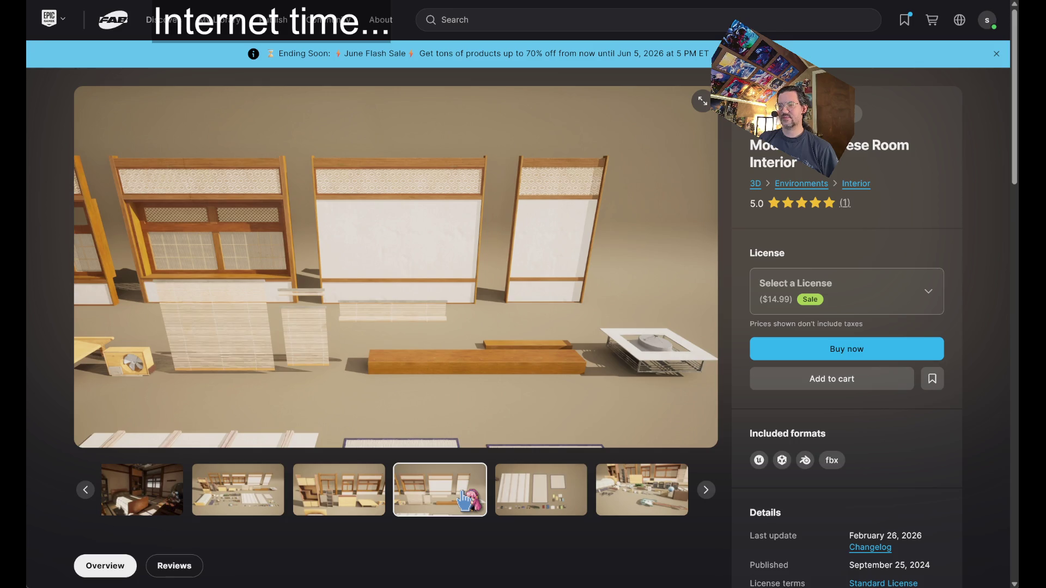
{"action": "left_click", "coordinate": [505, 506]}
{"action": "left_click", "coordinate": [613, 493]}
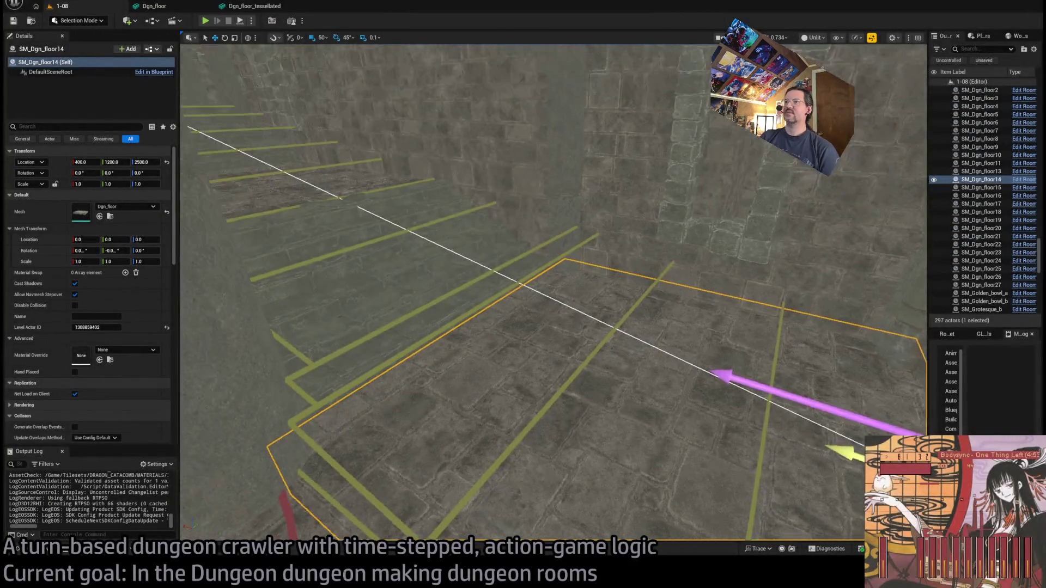
Focus floor tile SM_Dgn_floor14 and swap its mesh to Dgn_floor_tessellated
{"action": "left_click_drag", "start_coordinate": [553, 295], "coordinate": [416, 527]}
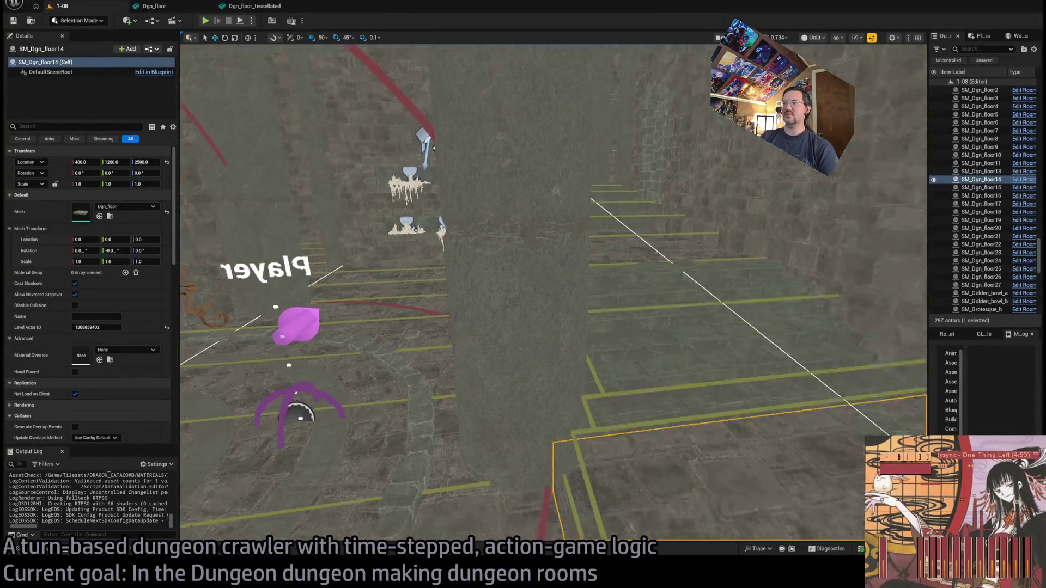
{"action": "key", "text": "f"}
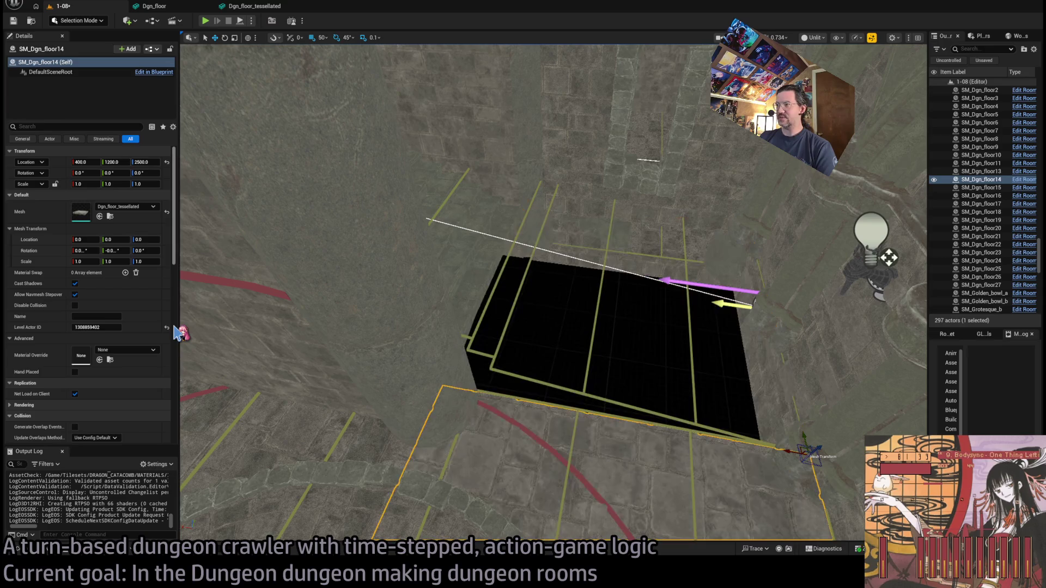
{"action": "key", "text": "f"}
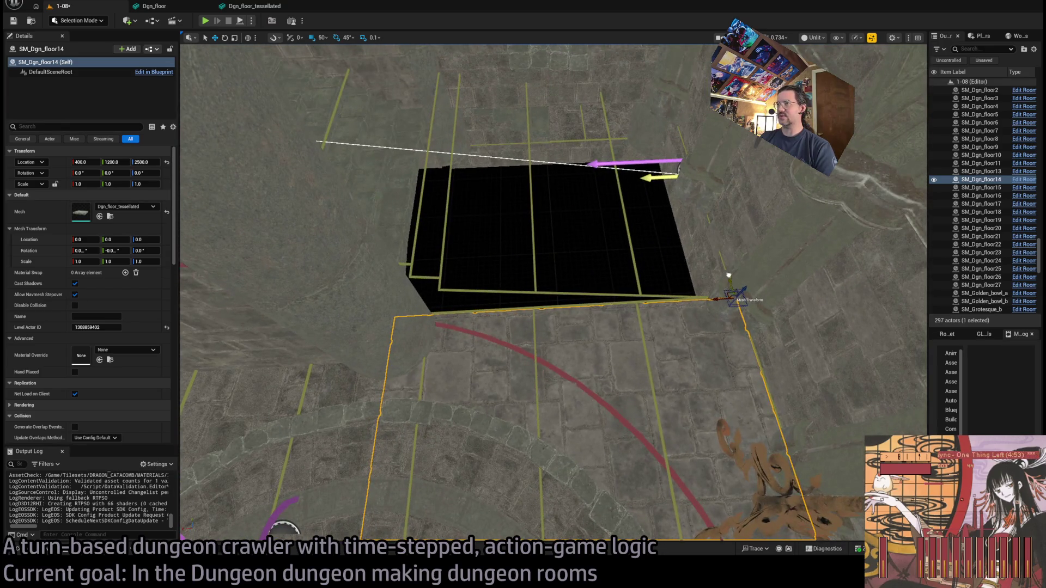
Move the tile further along Y and open Dgn_floor_tessellated in the mesh editor
{"action": "mouse_move", "coordinate": [729, 275]}
{"action": "left_mouse_down"}
{"action": "mouse_move", "coordinate": [675, 94]}
{"action": "mouse_move", "coordinate": [686, 109]}
{"action": "mouse_move", "coordinate": [685, 89]}
{"action": "left_mouse_up"}
{"action": "scroll", "coordinate": [637, 205], "scroll_direction": "up", "scroll_amount": 5}
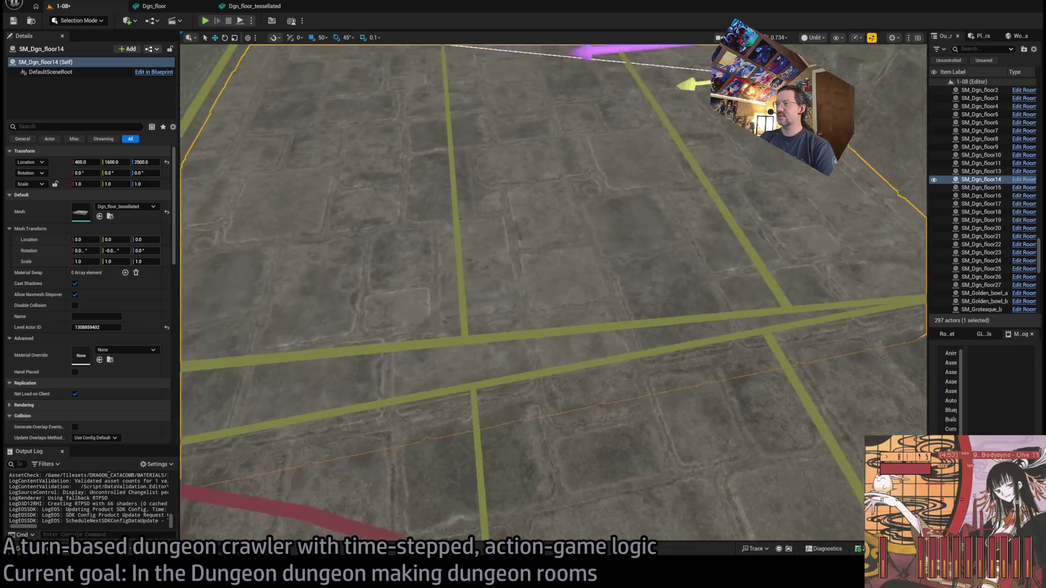
{"action": "key", "text": "f"}
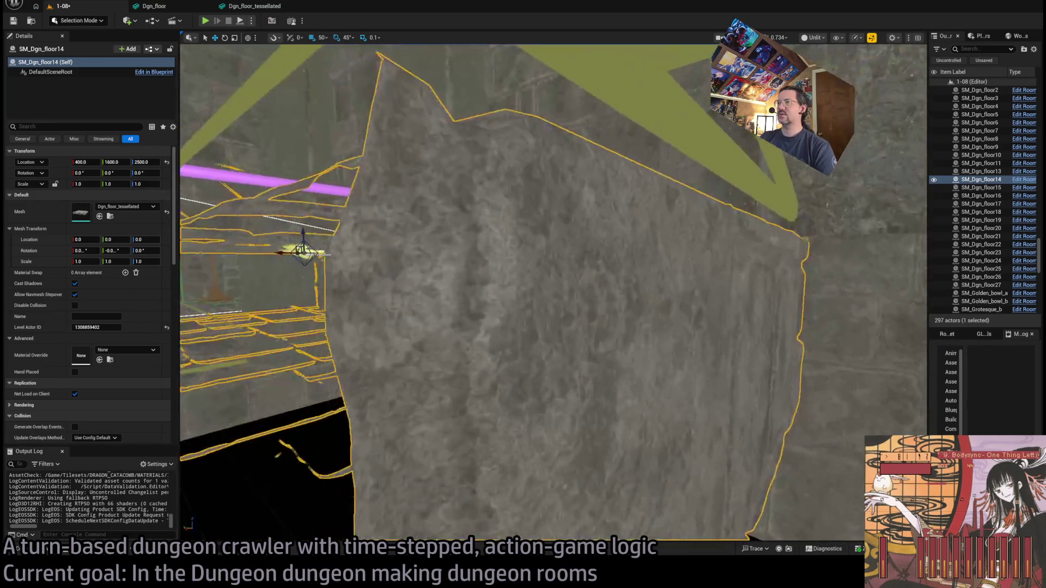
{"action": "scroll", "coordinate": [584, 250], "scroll_direction": "up", "scroll_amount": 5}
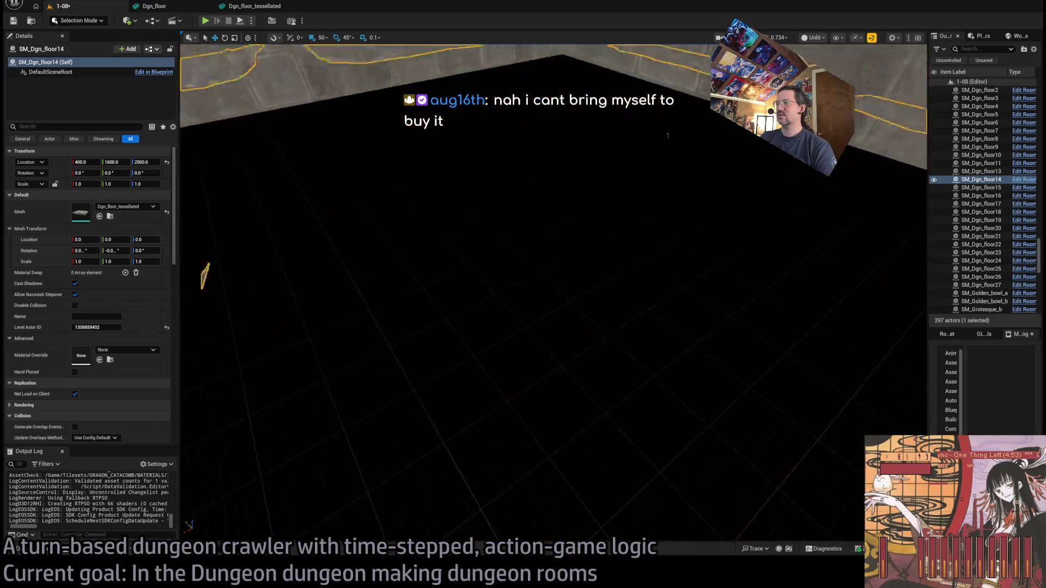
{"action": "scroll", "coordinate": [583, 250], "scroll_direction": "up", "scroll_amount": 3}
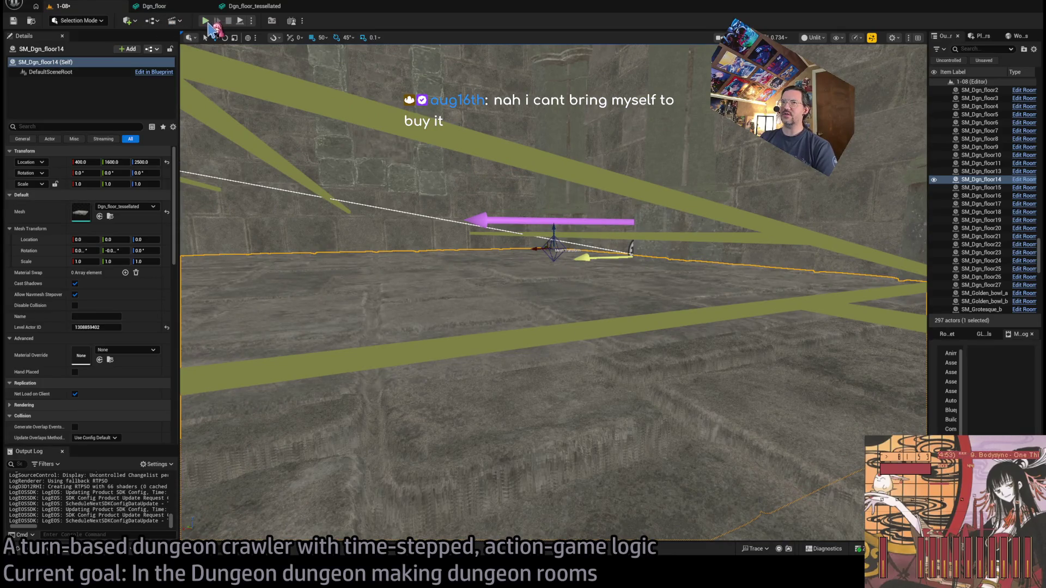
{"action": "double_click", "coordinate": [83, 213]}
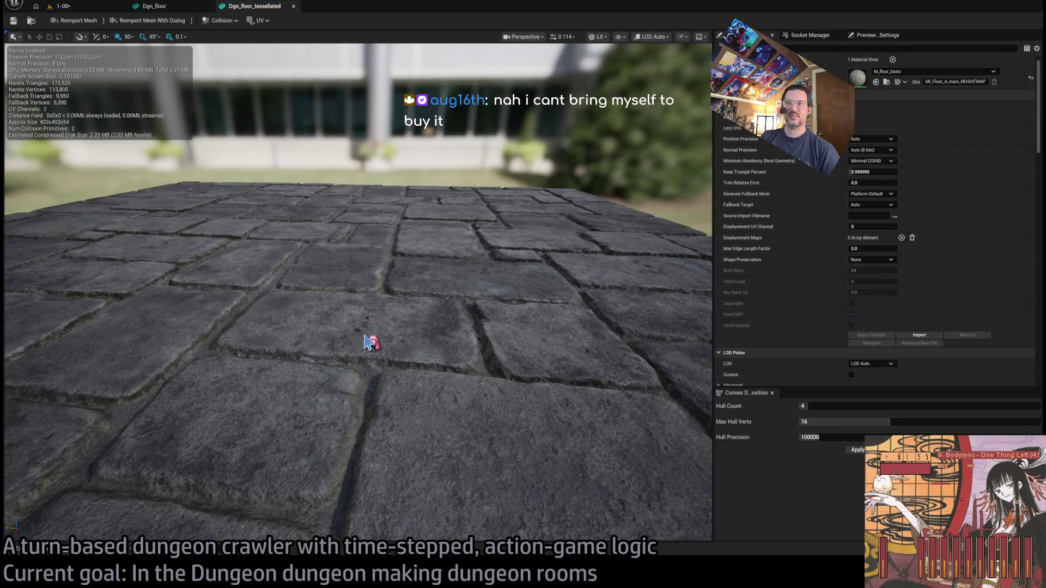
Show the slab's simple collision and delete the extra collision box
{"action": "mouse_move", "coordinate": [544, 115]}
{"action": "left_mouse_down"}
{"action": "mouse_move", "coordinate": [566, 111]}
{"action": "mouse_move", "coordinate": [609, 39]}
{"action": "left_mouse_up"}
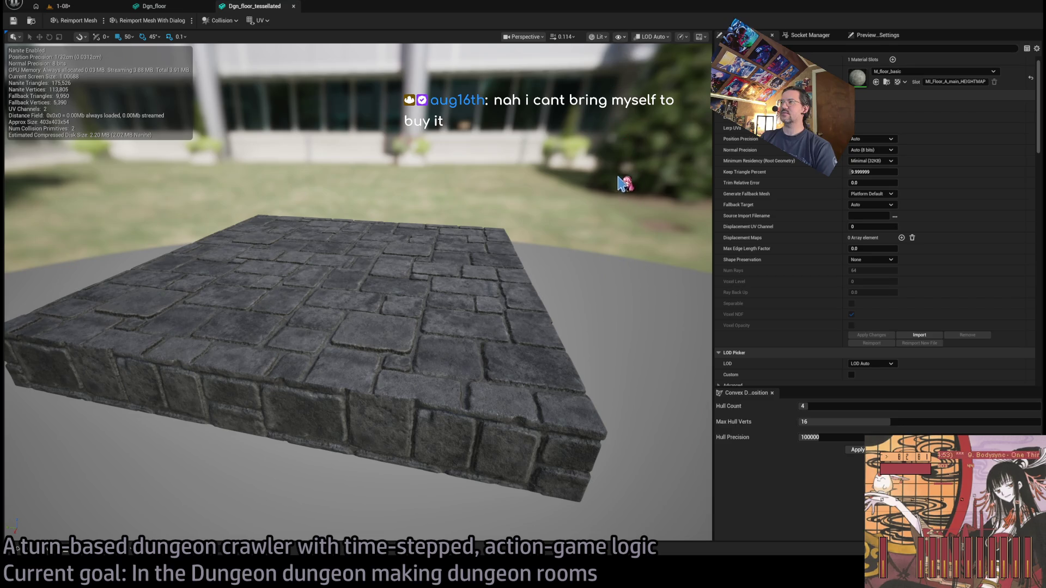
{"action": "key", "text": "alt+c"}
{"action": "left_click_drag", "start_coordinate": [588, 344], "coordinate": [327, 270]}
{"action": "left_click", "coordinate": [322, 267]}
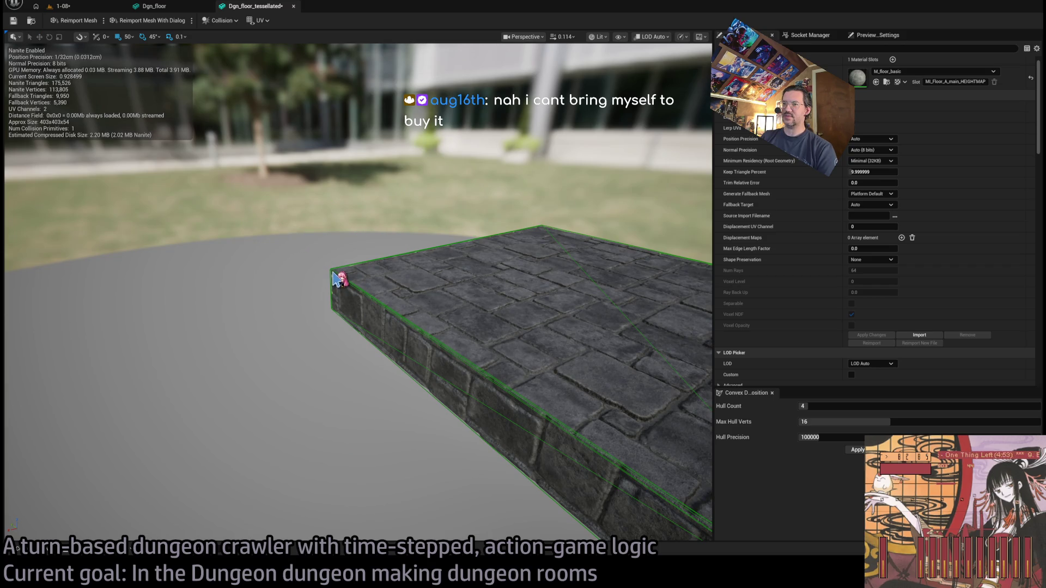
{"action": "key", "text": "Delete"}
Set the remaining box's Center Y to -200, then return to the 1-08 level
{"action": "left_click", "coordinate": [348, 239]}
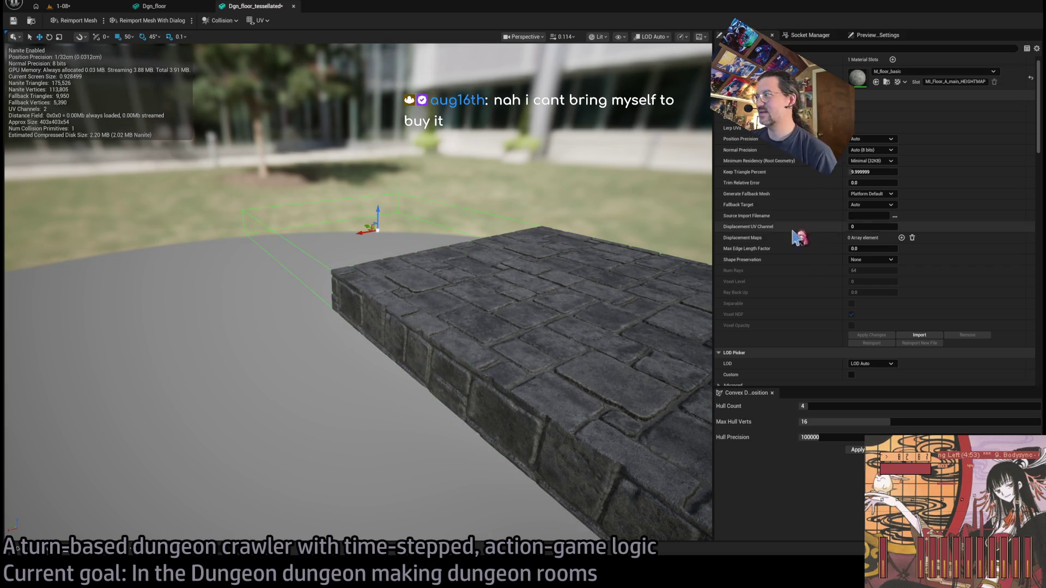
{"action": "scroll", "coordinate": [779, 220], "scroll_direction": "down", "scroll_amount": 5}
{"action": "scroll", "coordinate": [779, 221], "scroll_direction": "up", "scroll_amount": 2}
{"action": "scroll", "coordinate": [779, 221], "scroll_direction": "up", "scroll_amount": 2}
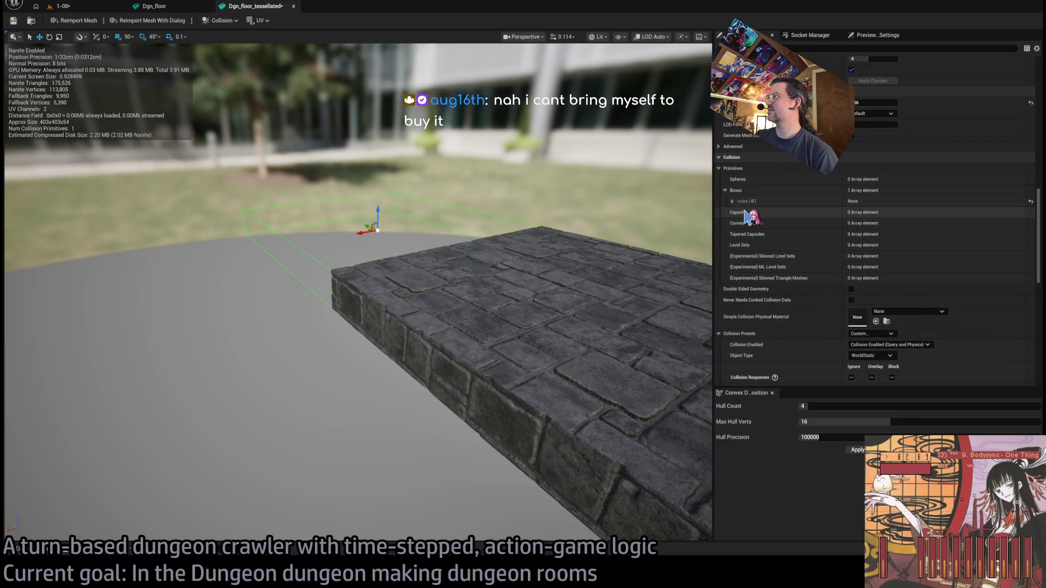
{"action": "left_click", "coordinate": [733, 201]}
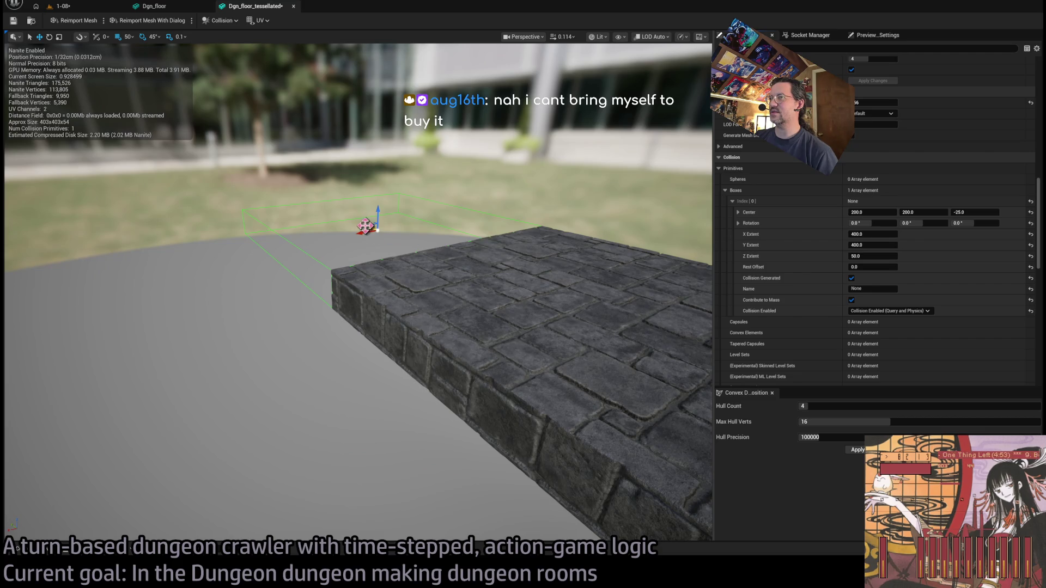
{"action": "left_click", "coordinate": [925, 212]}
{"action": "type", "text": "-200"}
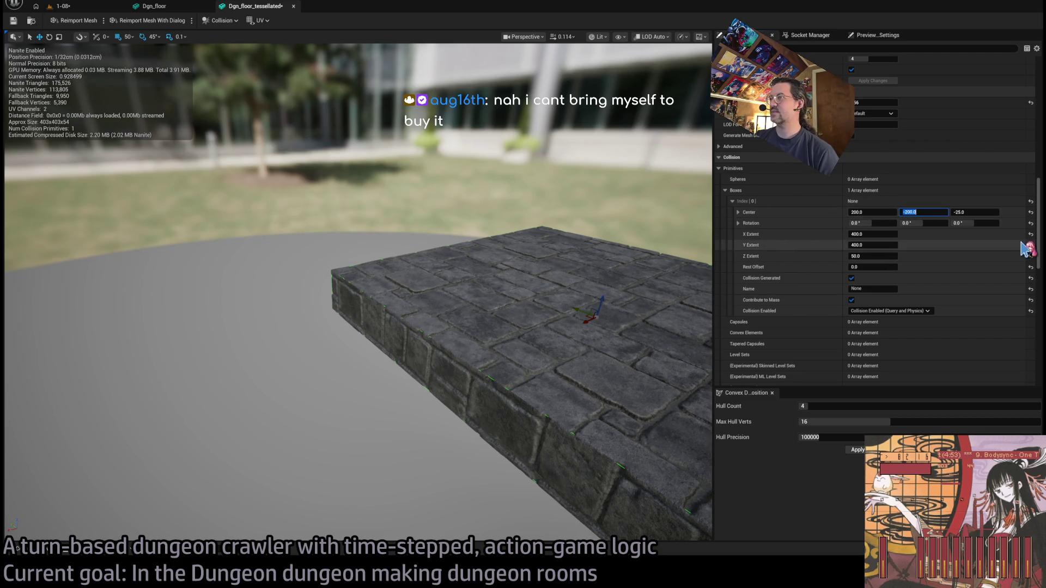
{"action": "key", "text": "Return"}
{"action": "key", "text": "f"}
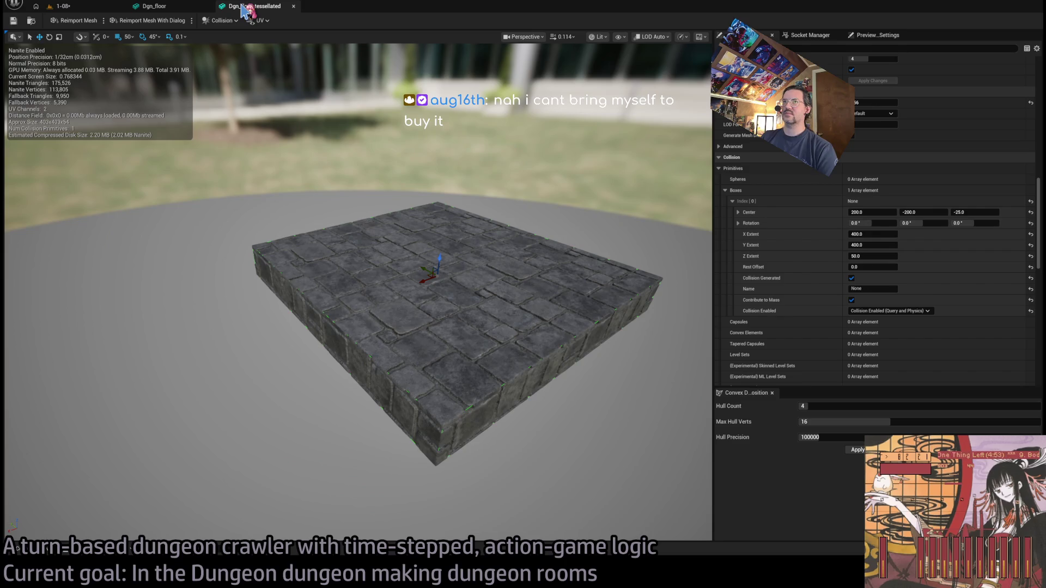
{"action": "left_click", "coordinate": [95, 7]}
{"action": "key", "text": "f"}
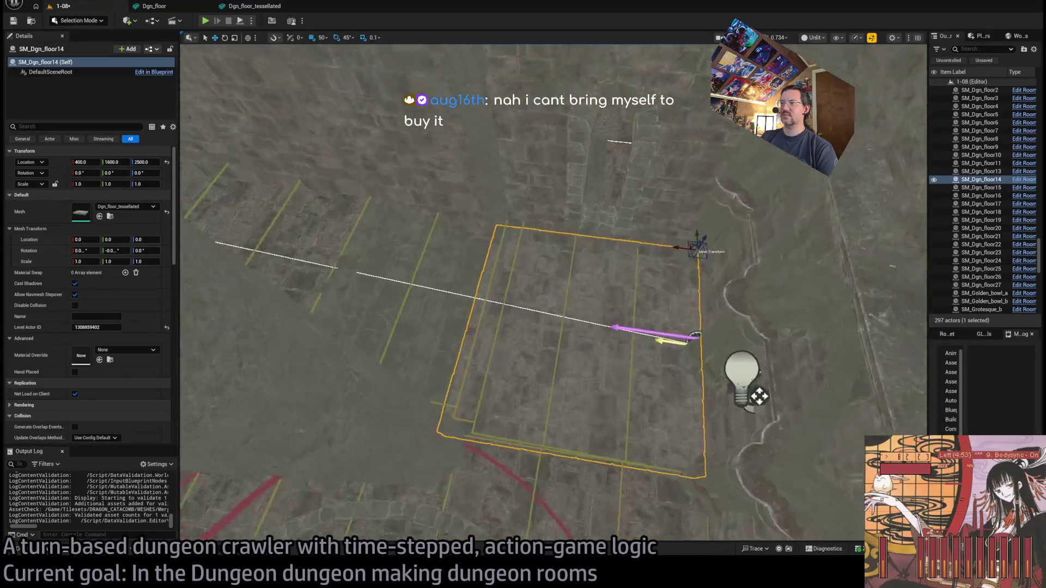
Play the 1-08 level in editor, run four turns across the floors, and open settings
{"action": "left_click_drag", "start_coordinate": [669, 287], "coordinate": [566, 298]}
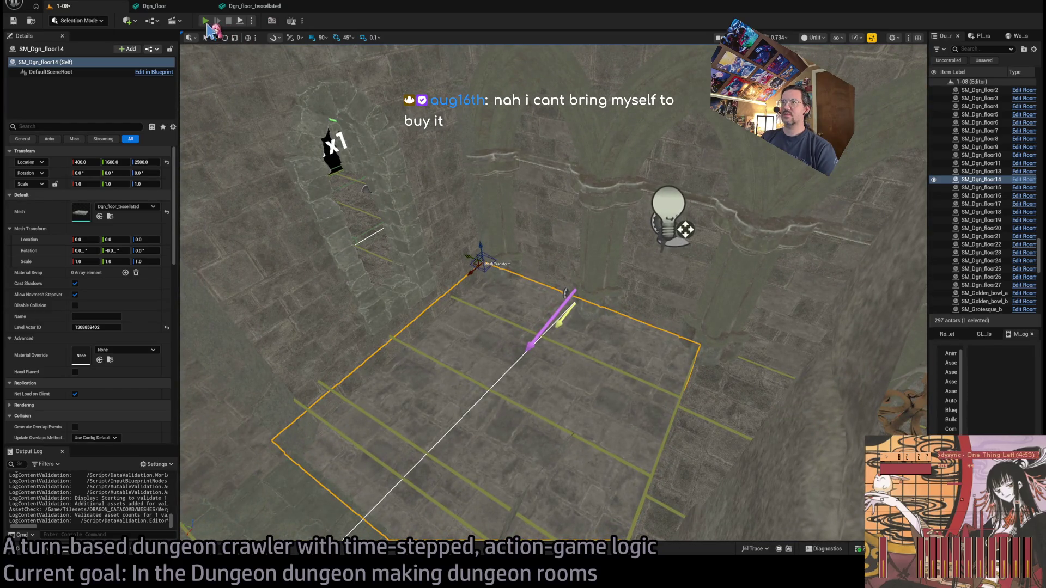
{"action": "left_click", "coordinate": [206, 22]}
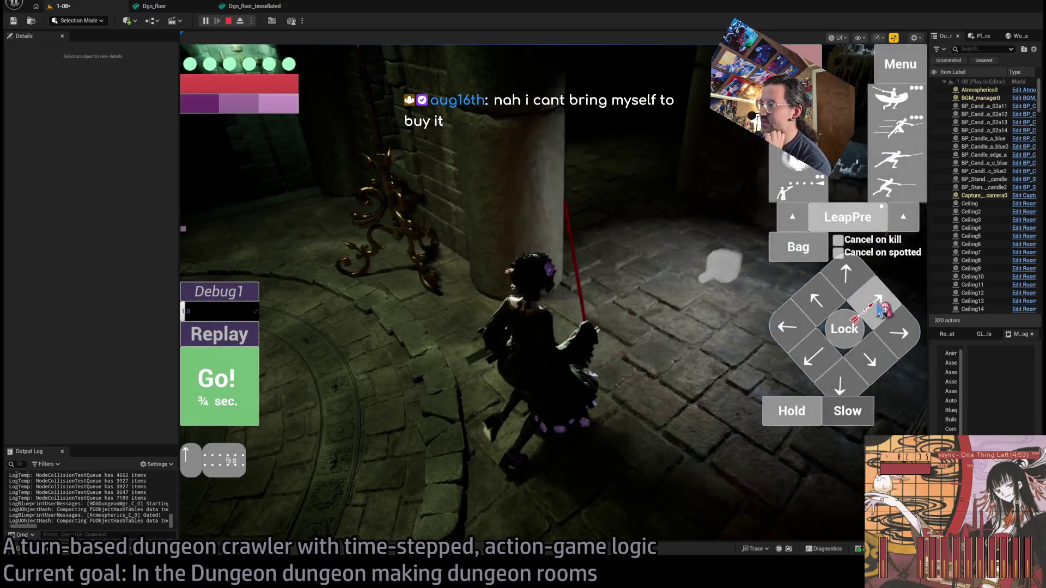
{"action": "left_click", "coordinate": [247, 388]}
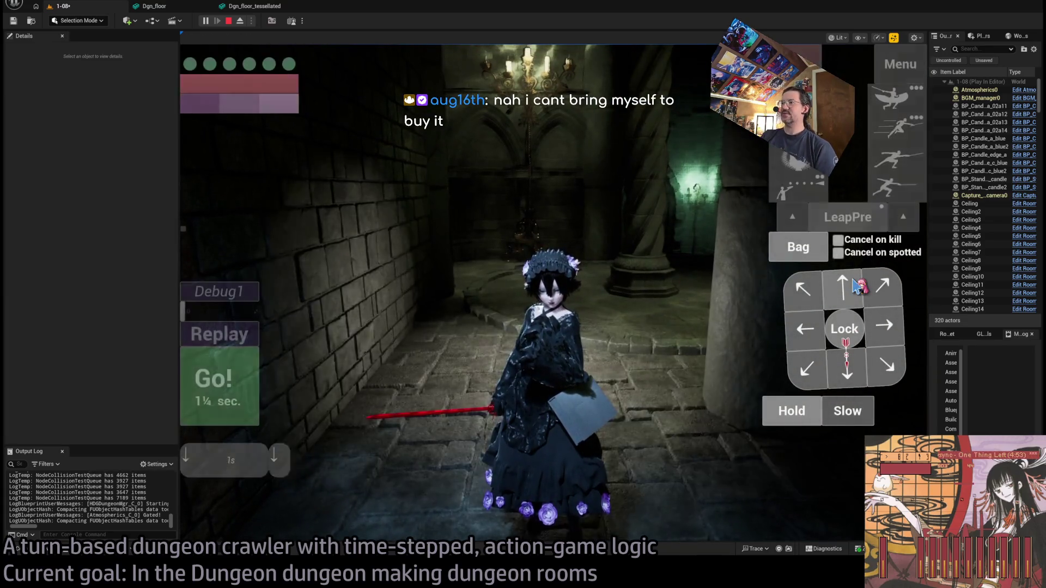
{"action": "left_click", "coordinate": [243, 380]}
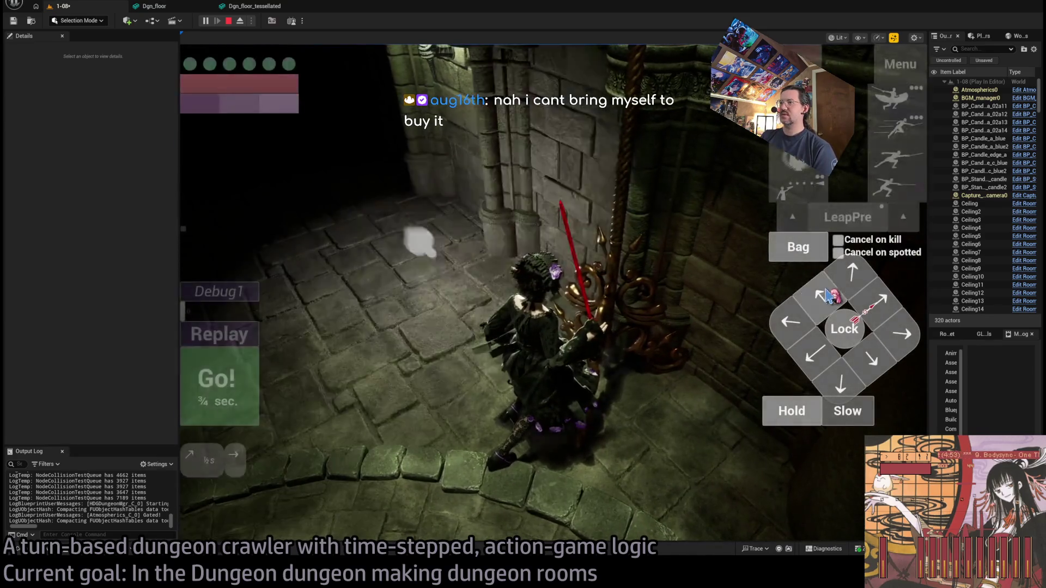
{"action": "left_click", "coordinate": [224, 375]}
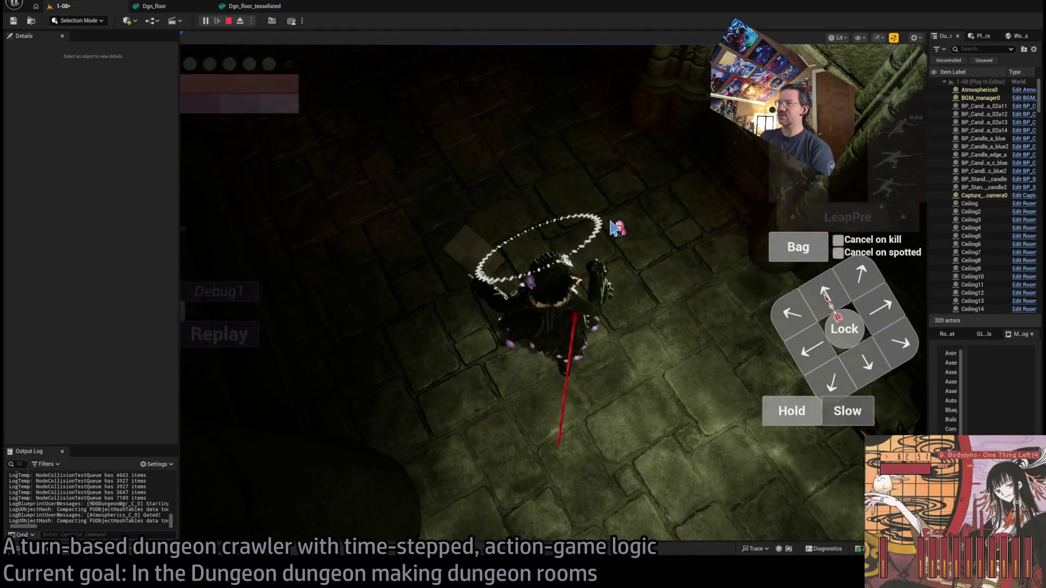
{"action": "left_click", "coordinate": [665, 297]}
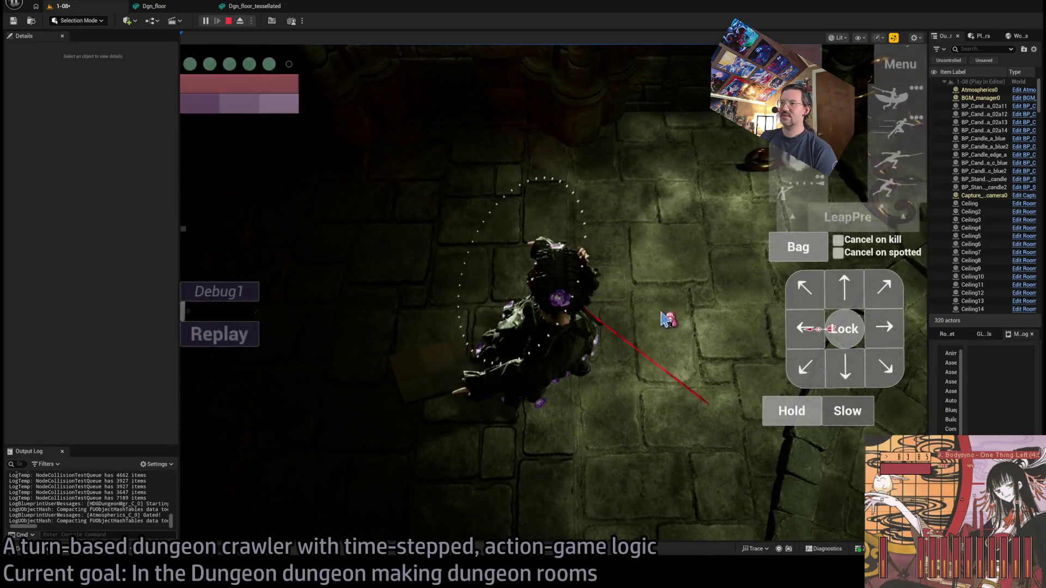
{"action": "key", "text": "Escape"}
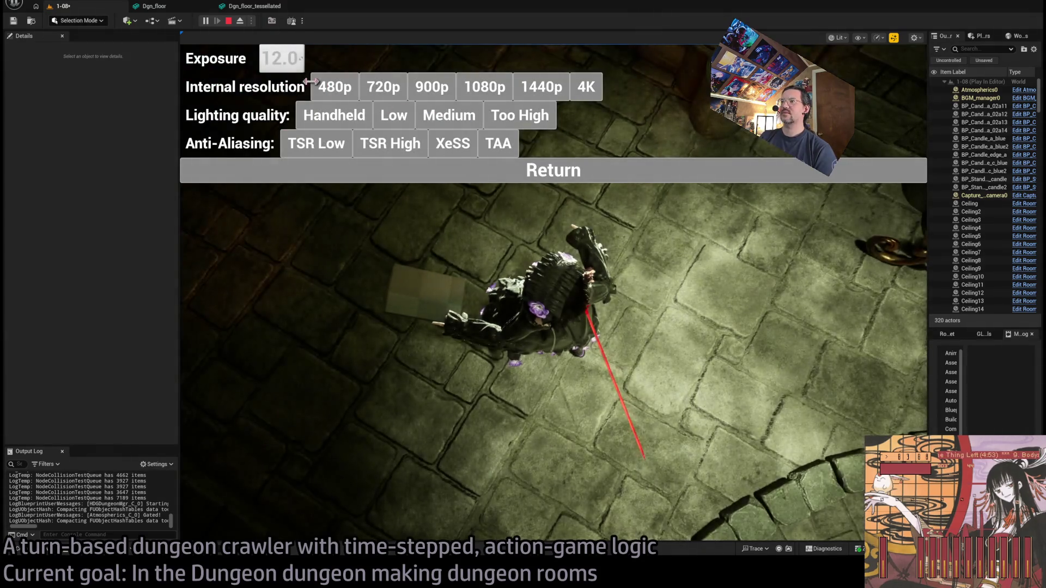
Close the settings menu, play one more turn toward the stairs, and stop the session
{"action": "left_click", "coordinate": [517, 176]}
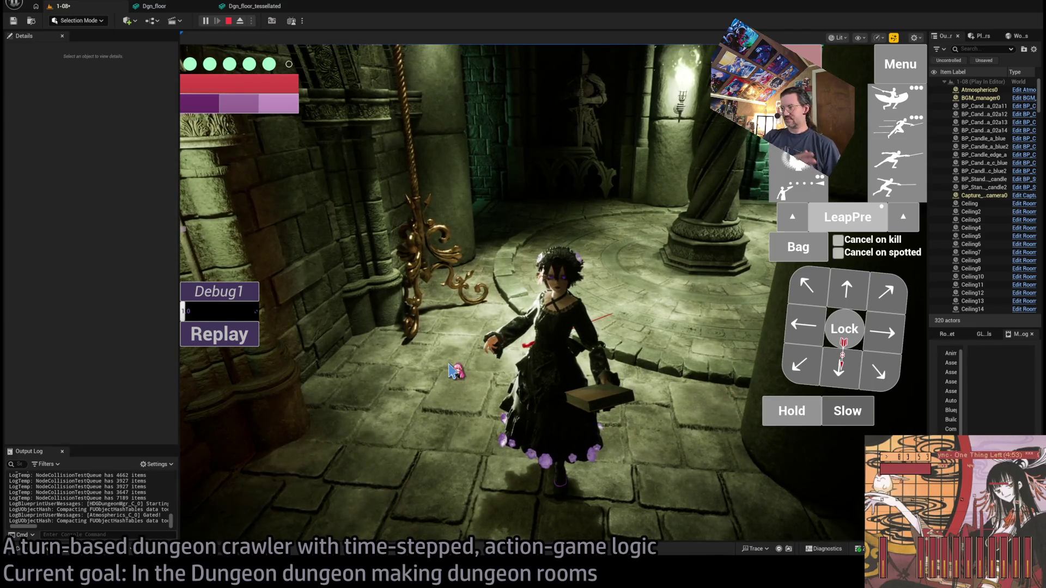
{"action": "left_click", "coordinate": [442, 346]}
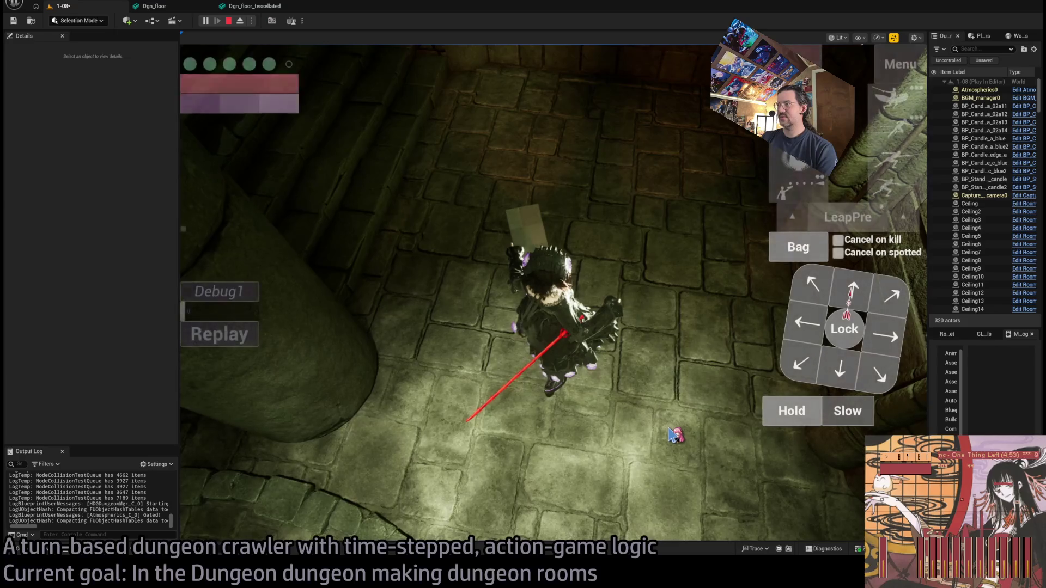
{"action": "key", "text": "Escape"}
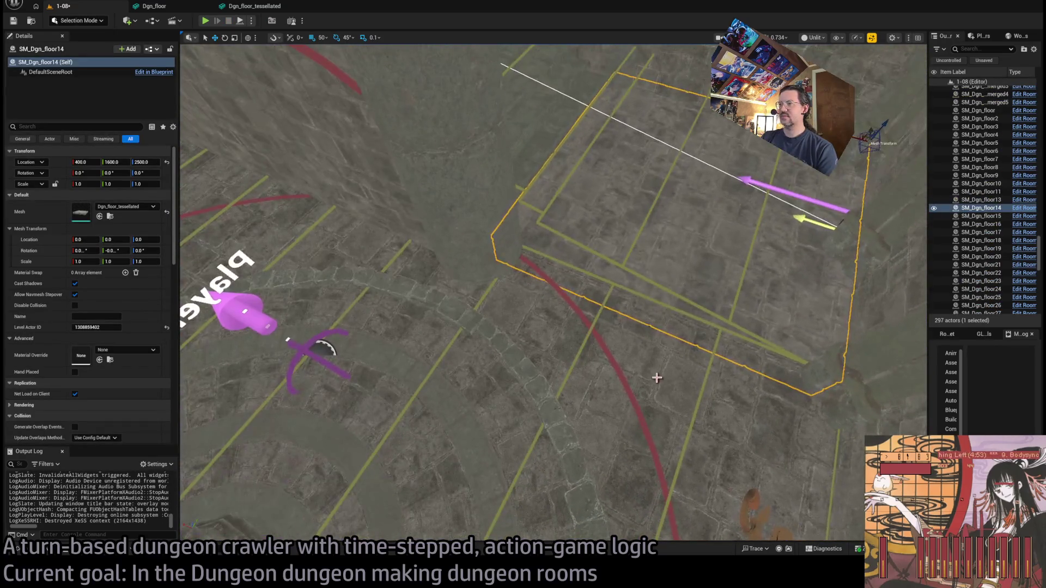
Select floor tiles SM_Dgn_floor15 through 18, undoing an accidental delete of floor17
{"action": "left_click", "coordinate": [653, 374]}
{"action": "key", "text": "Delete"}
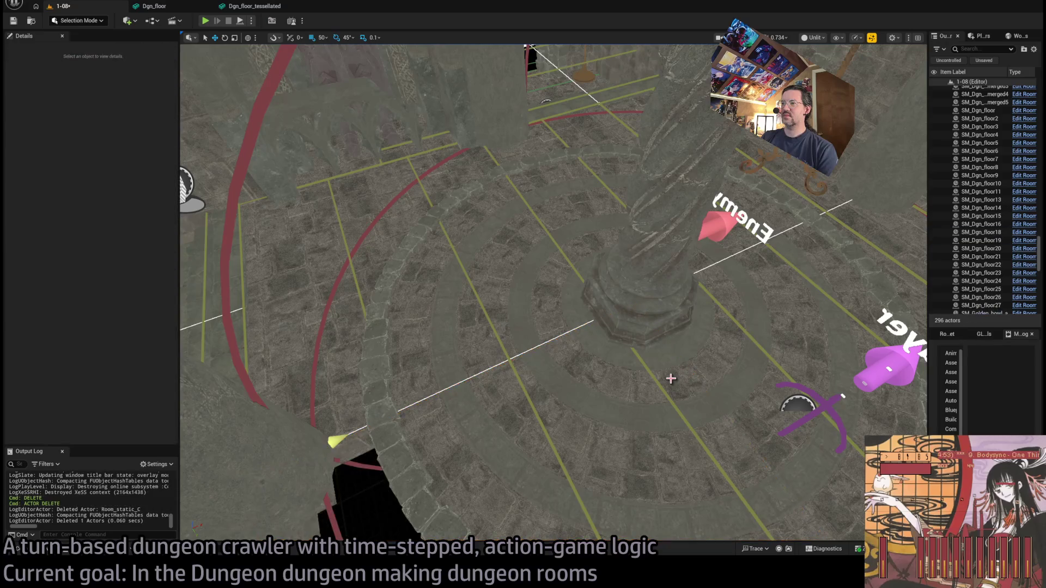
{"action": "key", "text": "ctrl+z"}
{"action": "left_click_drag", "start_coordinate": [624, 364], "coordinate": [614, 350]}
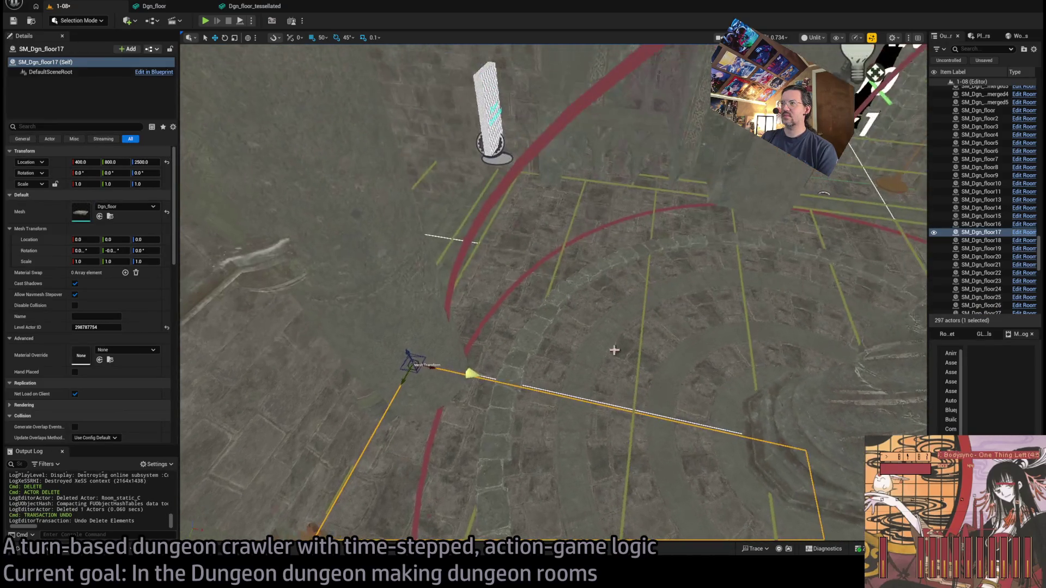
{"action": "left_click", "coordinate": [733, 242], "text": "ctrl"}
{"action": "left_click", "coordinate": [690, 236], "text": "ctrl"}
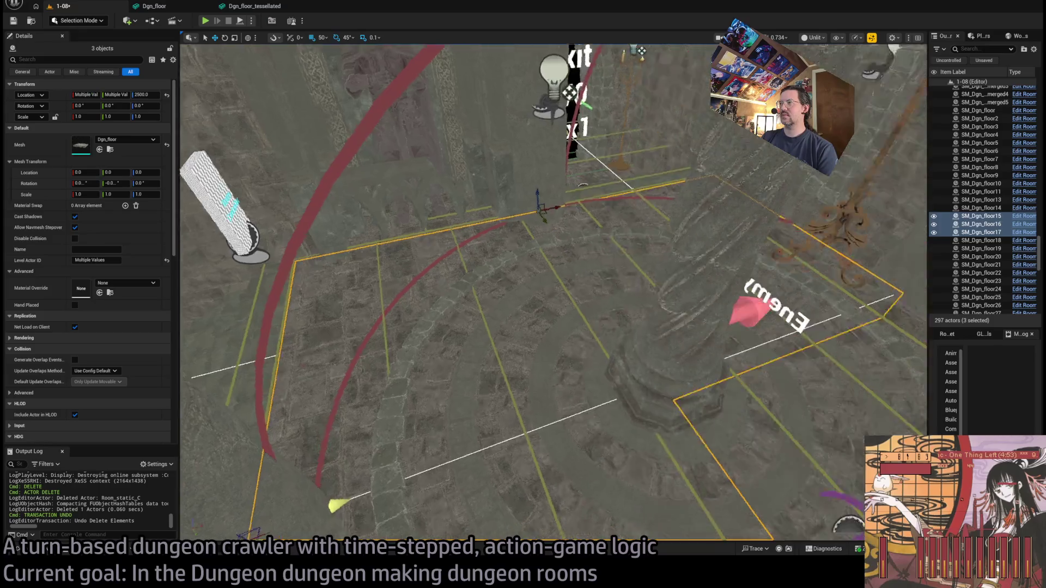
{"action": "left_click", "coordinate": [753, 266], "text": "ctrl"}
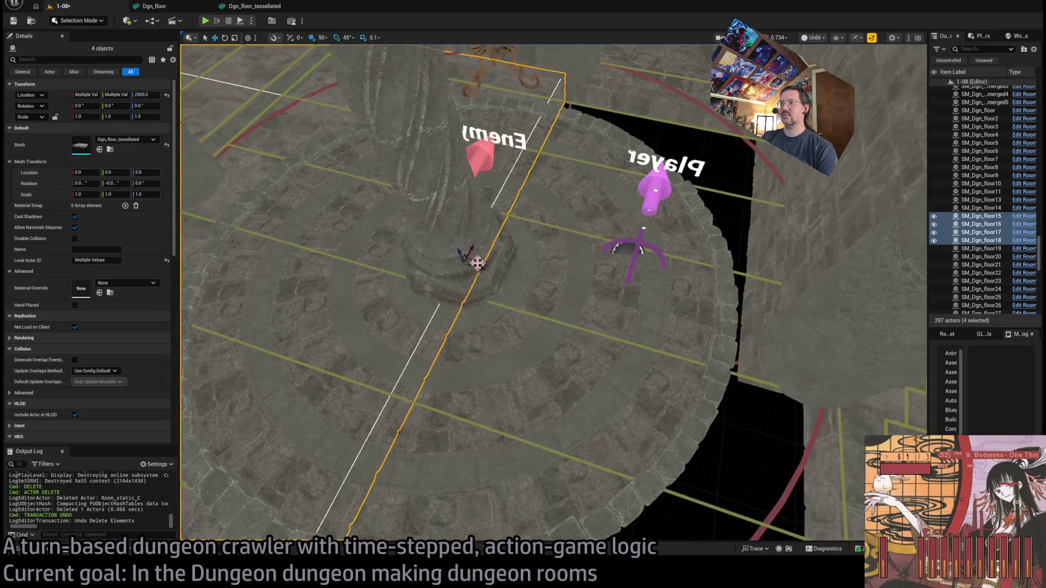
Select floor tiles SM_Dgn_floor21 through SM_Dgn_floor24
{"action": "left_click_drag", "start_coordinate": [830, 343], "coordinate": [806, 354]}
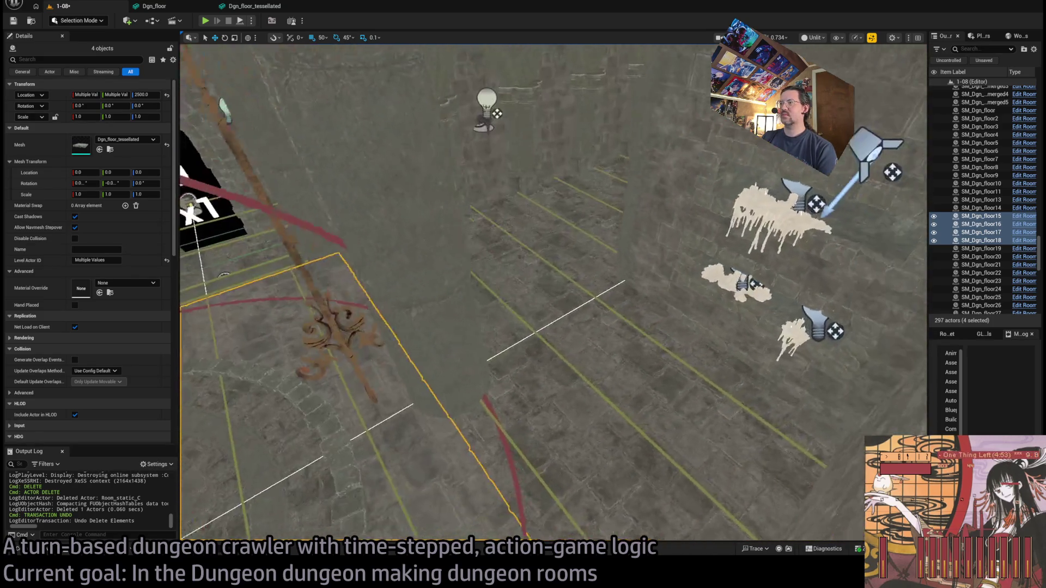
{"action": "left_click", "coordinate": [518, 327]}
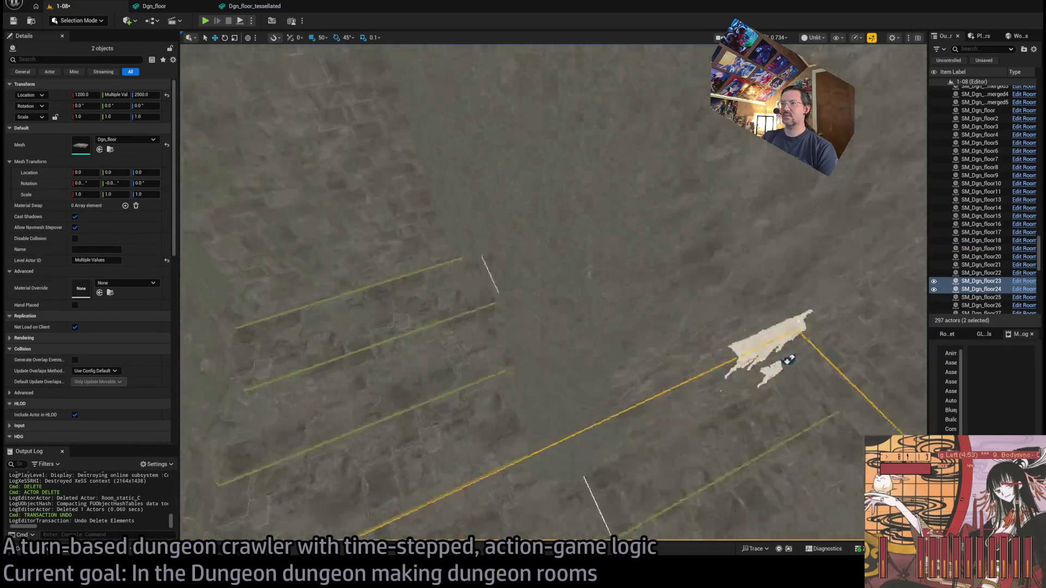
{"action": "left_click", "coordinate": [579, 263], "text": "ctrl"}
{"action": "left_click", "coordinate": [381, 354], "text": "ctrl"}
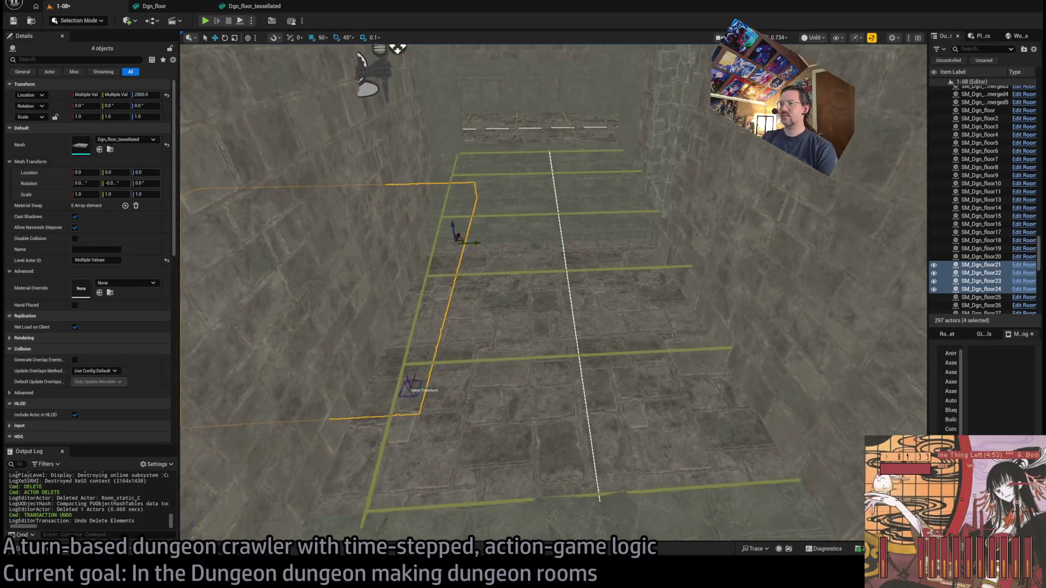
Give floors SM_Dgn_floor9, 10, 11 and 13 the Dgn_floor_tessellated mesh
{"action": "left_click", "coordinate": [497, 347]}
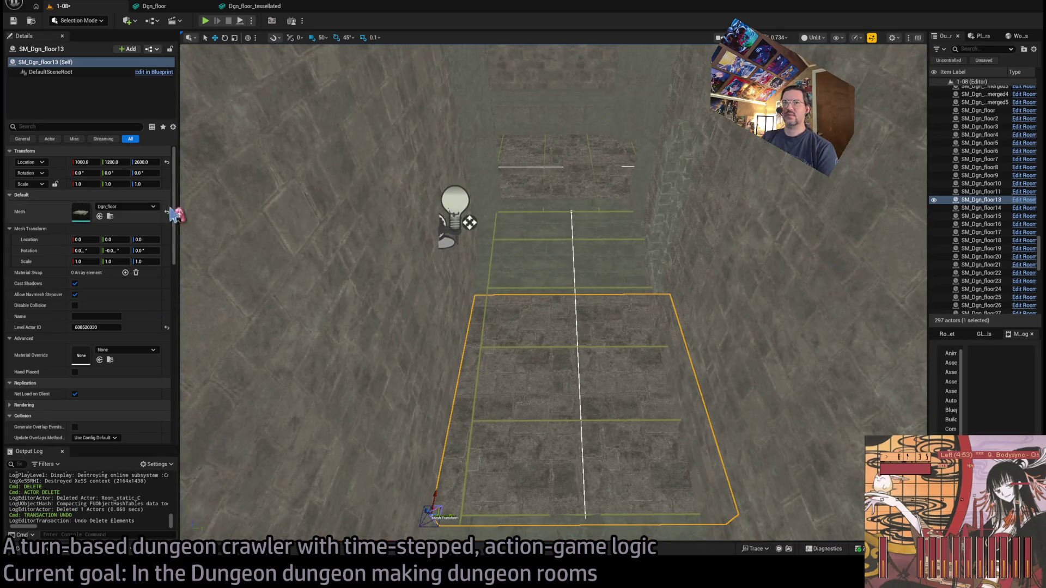
{"action": "left_click", "coordinate": [574, 180], "text": "ctrl"}
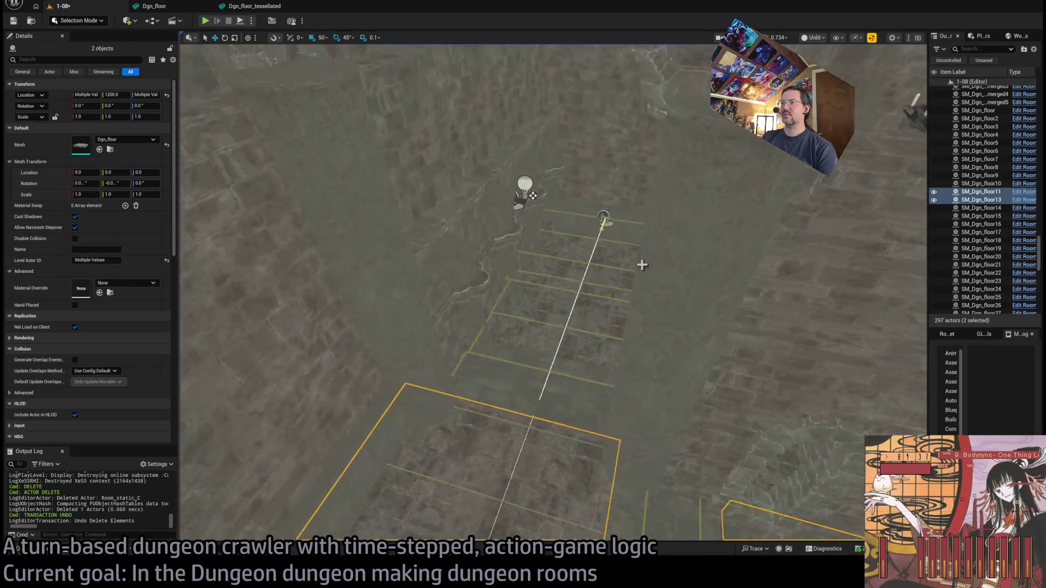
{"action": "left_click", "coordinate": [603, 321], "text": "ctrl"}
{"action": "left_click", "coordinate": [611, 269], "text": "ctrl"}
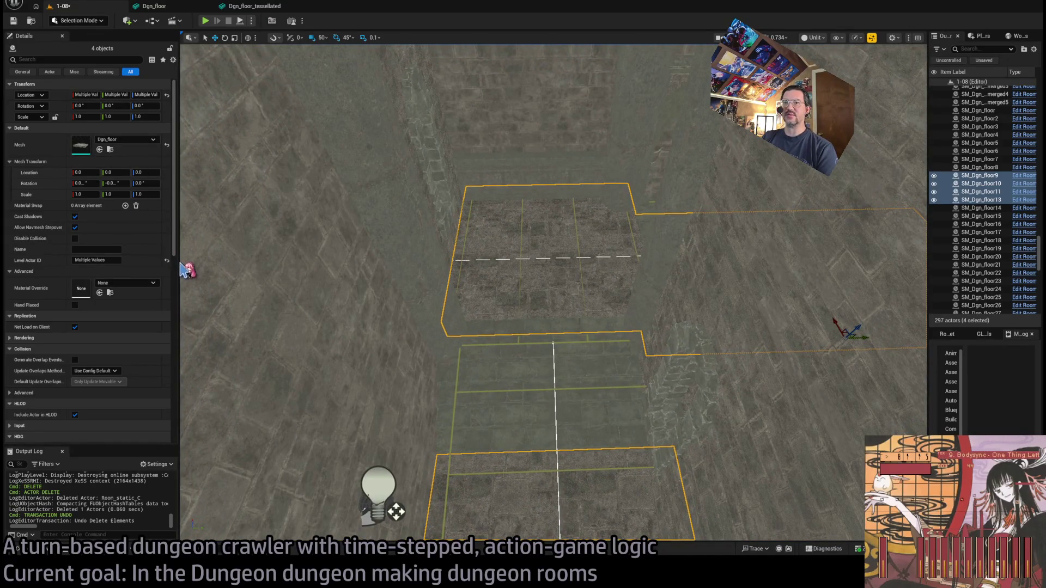
{"action": "left_click_drag", "start_coordinate": [185, 270], "coordinate": [367, 303]}
Select the eight floor tiles SM_Dgn_floor through SM_Dgn_floor8 and frame them
{"action": "mouse_move", "coordinate": [782, 338]}
{"action": "left_mouse_down"}
{"action": "mouse_move", "coordinate": [752, 278]}
{"action": "mouse_move", "coordinate": [518, 289]}
{"action": "mouse_move", "coordinate": [458, 279]}
{"action": "left_mouse_up"}
{"action": "left_click", "coordinate": [458, 279]}
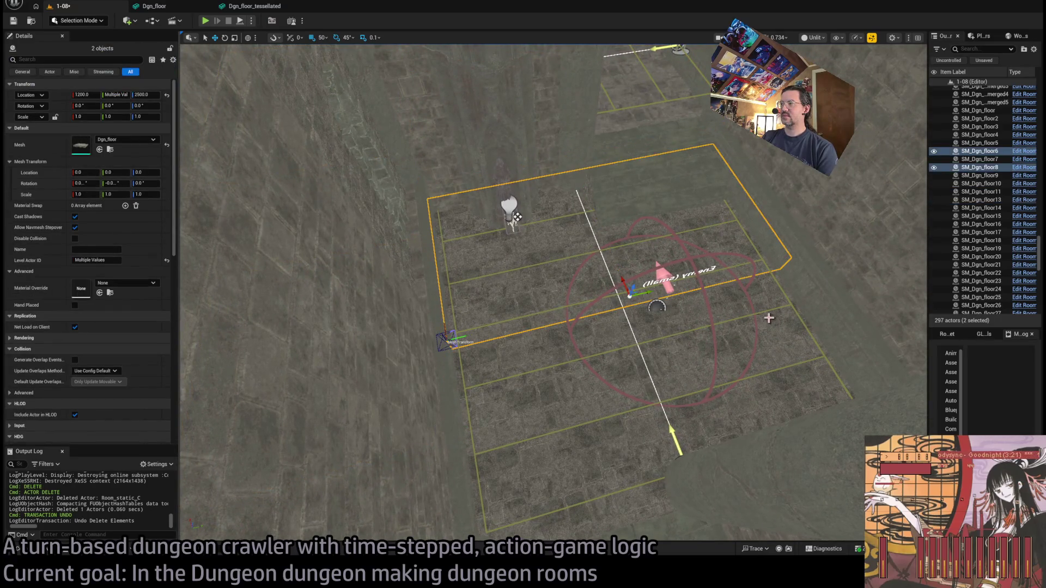
{"action": "key", "text": "f"}
{"action": "left_click_drag", "start_coordinate": [458, 279], "coordinate": [458, 256]}
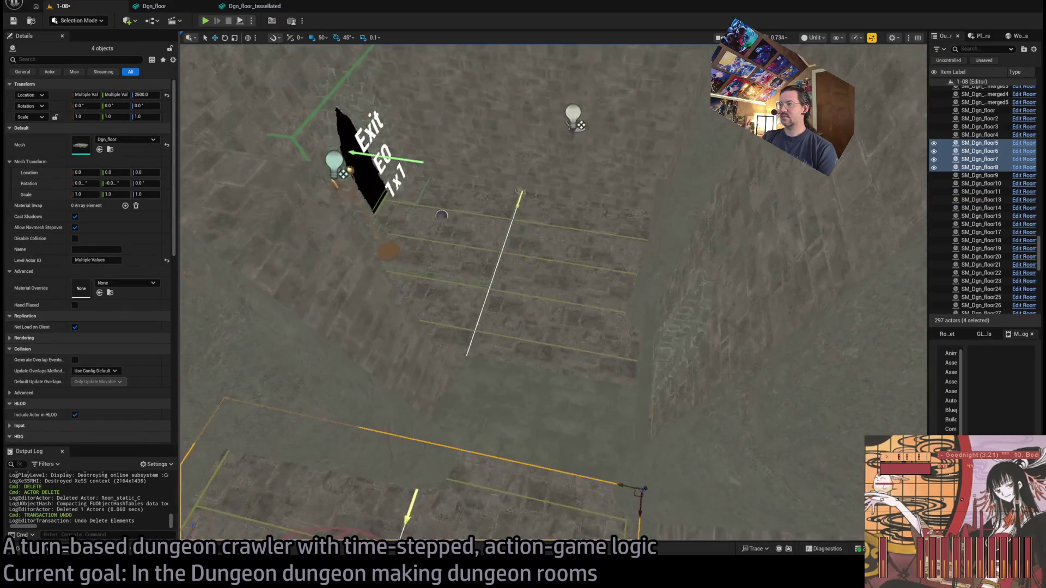
{"action": "left_click", "coordinate": [575, 329], "text": "ctrl"}
{"action": "left_click", "coordinate": [567, 247], "text": "ctrl"}
{"action": "left_click", "coordinate": [463, 236], "text": "ctrl"}
{"action": "left_click", "coordinate": [437, 298], "text": "ctrl"}
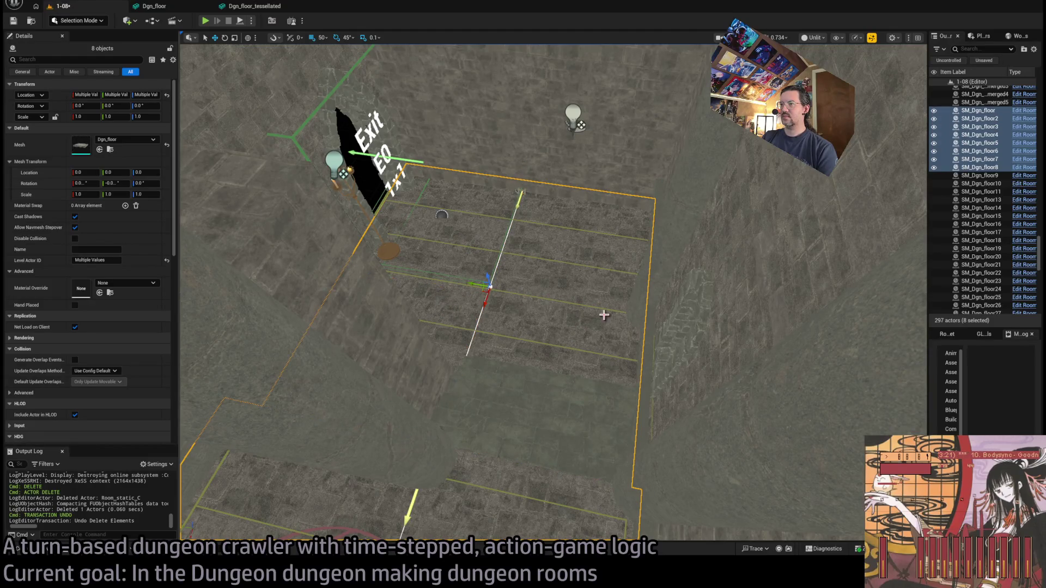
{"action": "key", "text": "f"}
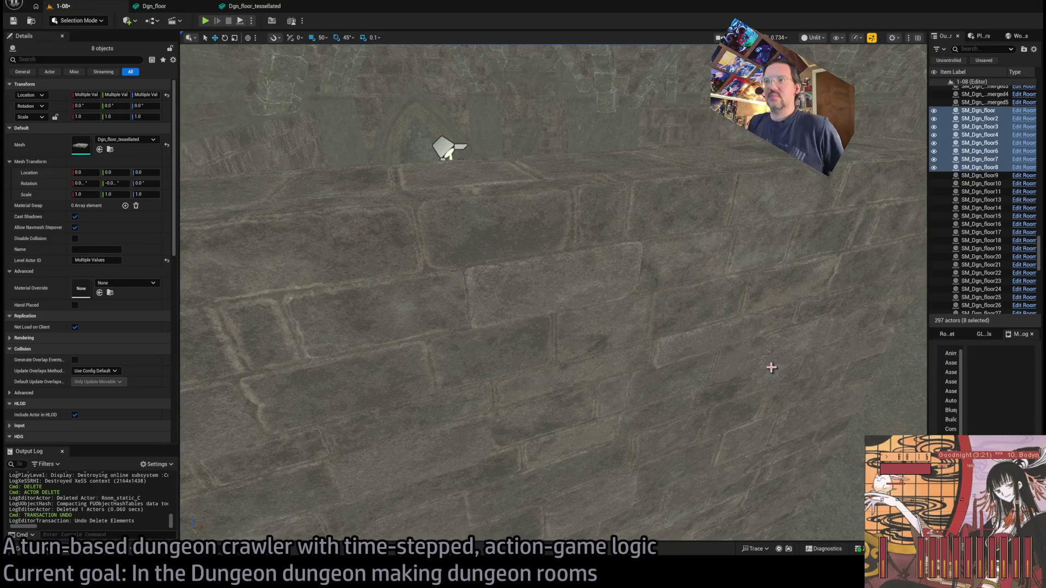
Remove the Abandoned Victorian Mansion kit and Horror Cafe pack from the Fab wishlist
{"action": "key", "text": "alt+Tab"}
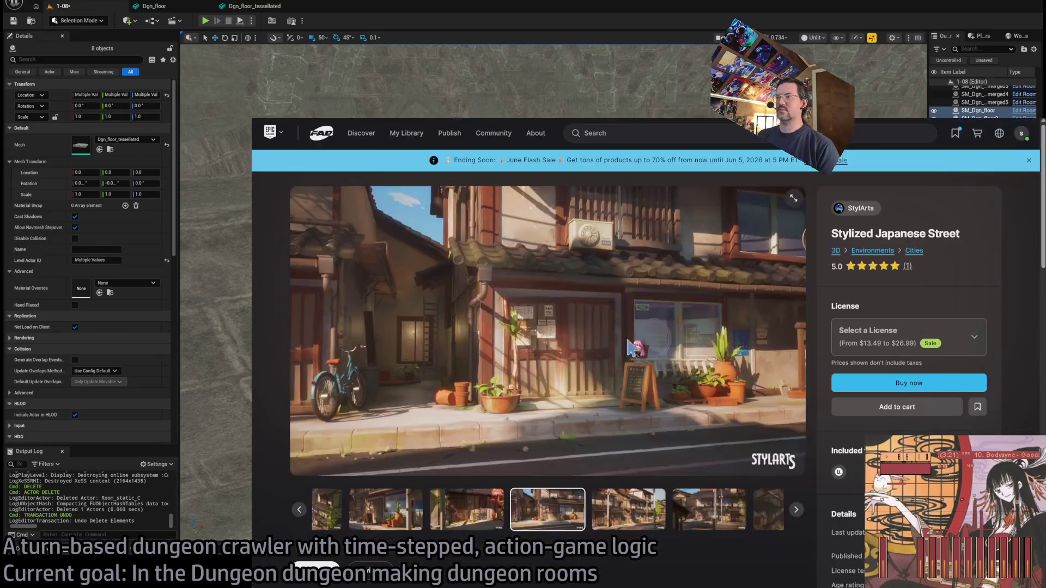
{"action": "left_click", "coordinate": [322, 136]}
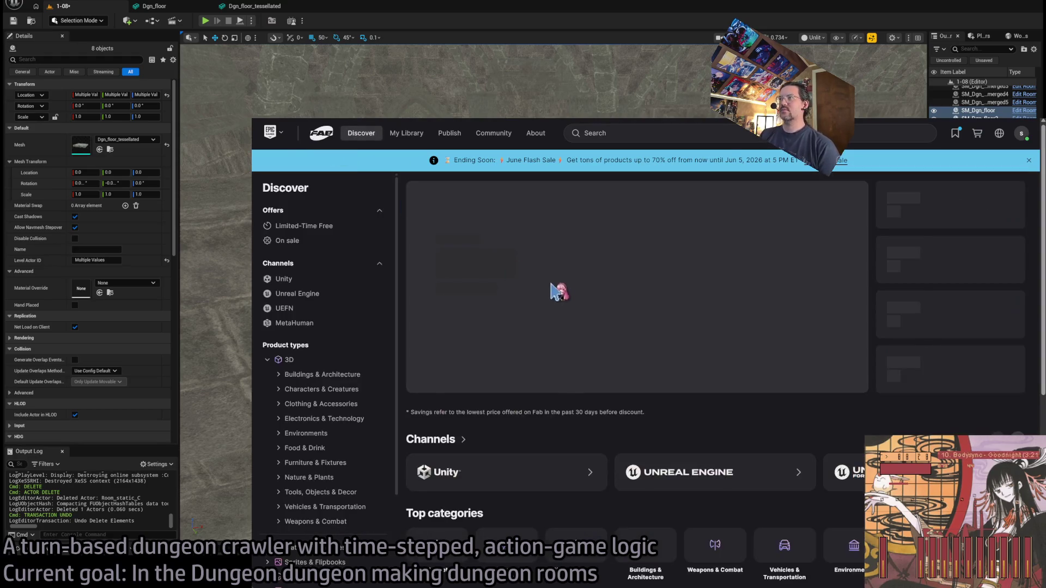
{"action": "left_click", "coordinate": [957, 136]}
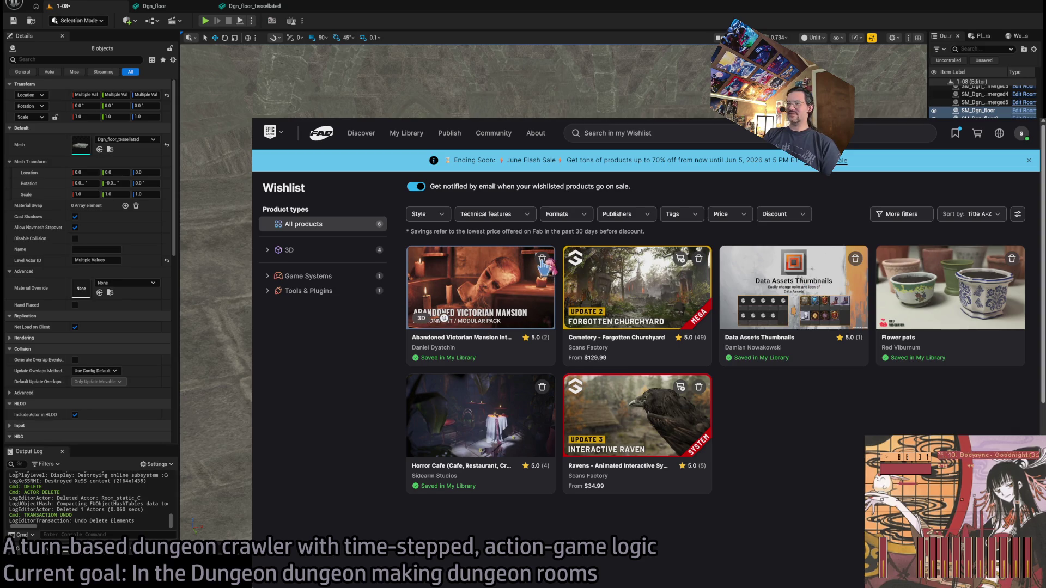
{"action": "left_click", "coordinate": [542, 259]}
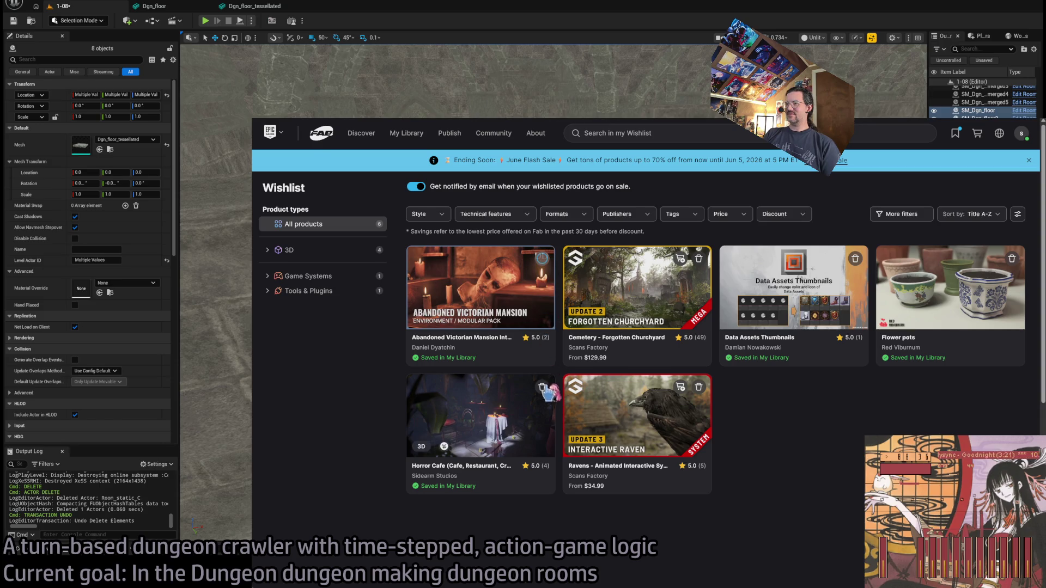
{"action": "left_click", "coordinate": [1012, 260]}
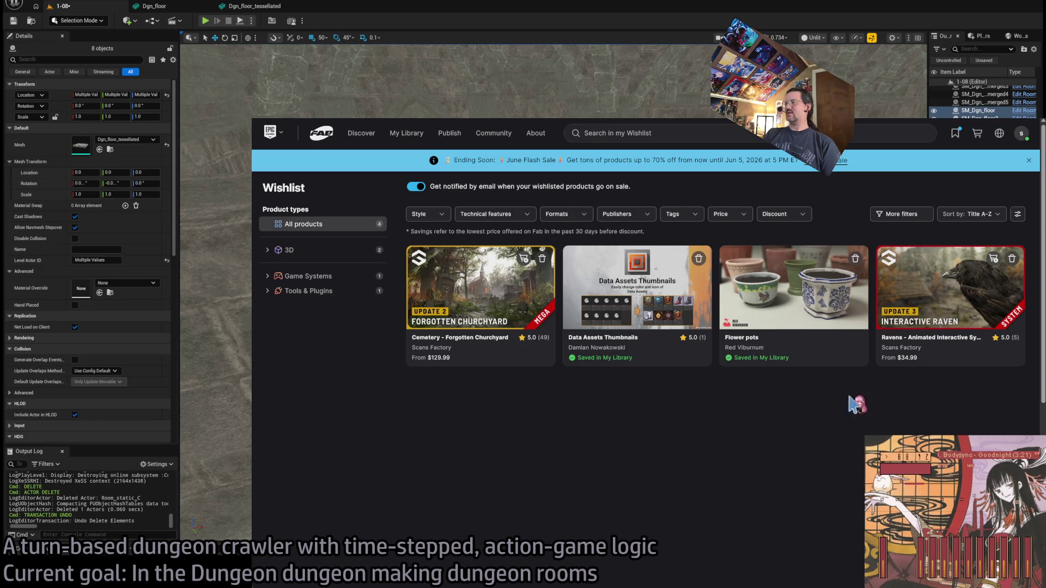
Browse the gallery images on the Ravens product page
{"action": "left_click", "coordinate": [980, 357]}
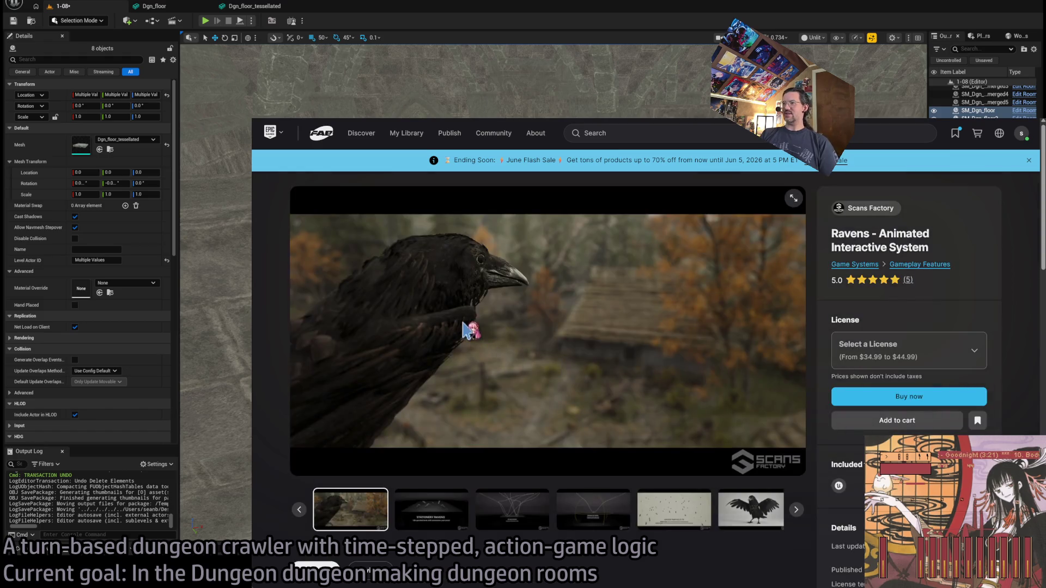
{"action": "left_click", "coordinate": [446, 512]}
{"action": "left_click", "coordinate": [512, 512]}
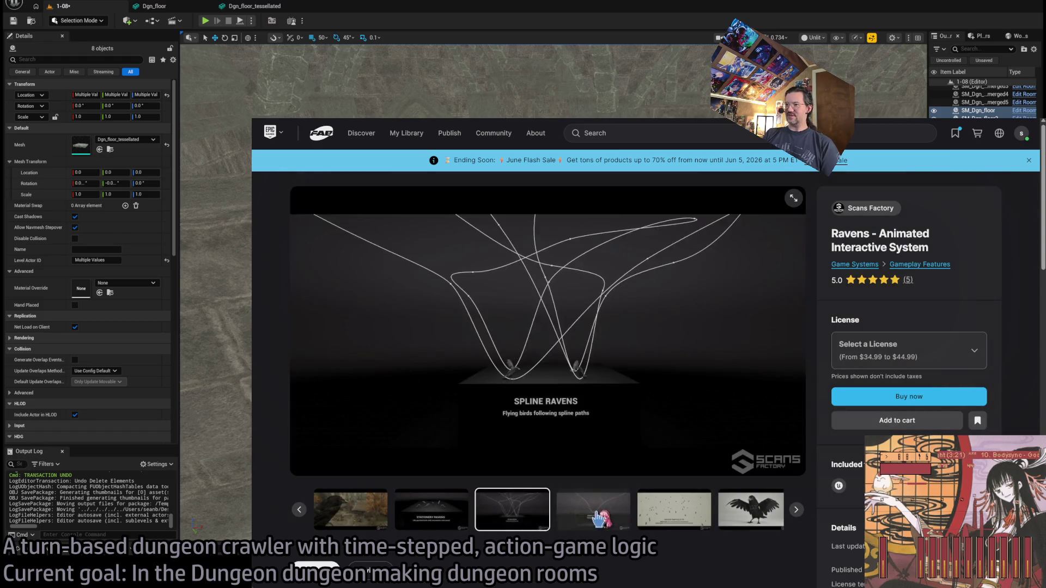
{"action": "left_click", "coordinate": [592, 512]}
{"action": "left_click", "coordinate": [621, 513]}
{"action": "left_click", "coordinate": [658, 513]}
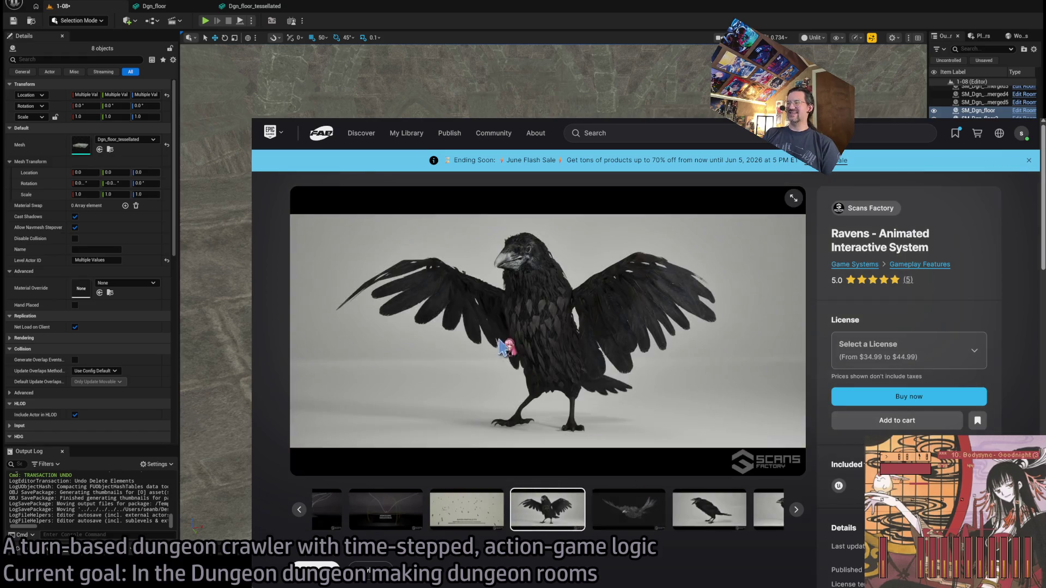
{"action": "left_click", "coordinate": [722, 519]}
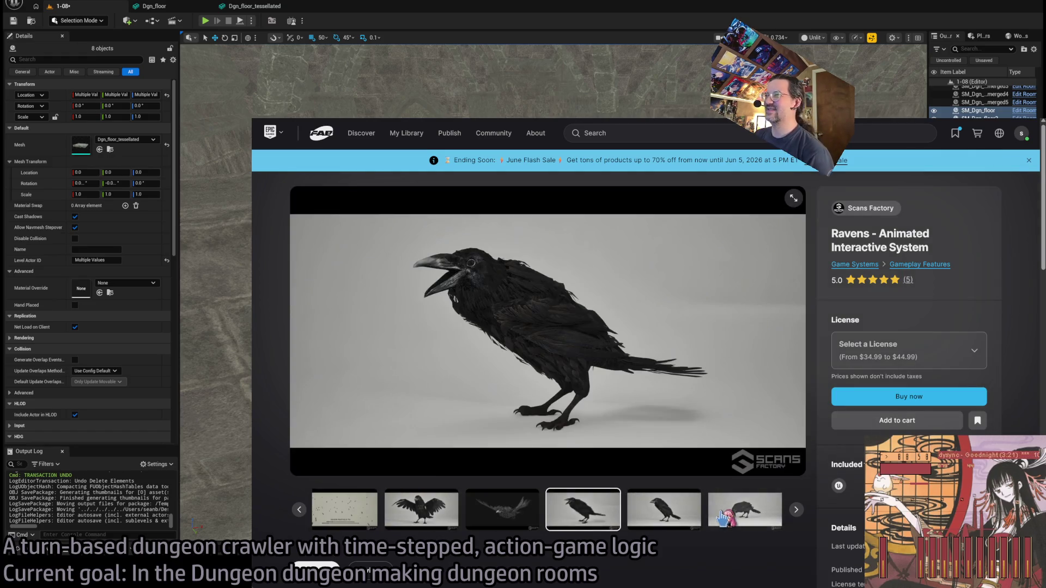
{"action": "left_click", "coordinate": [733, 514]}
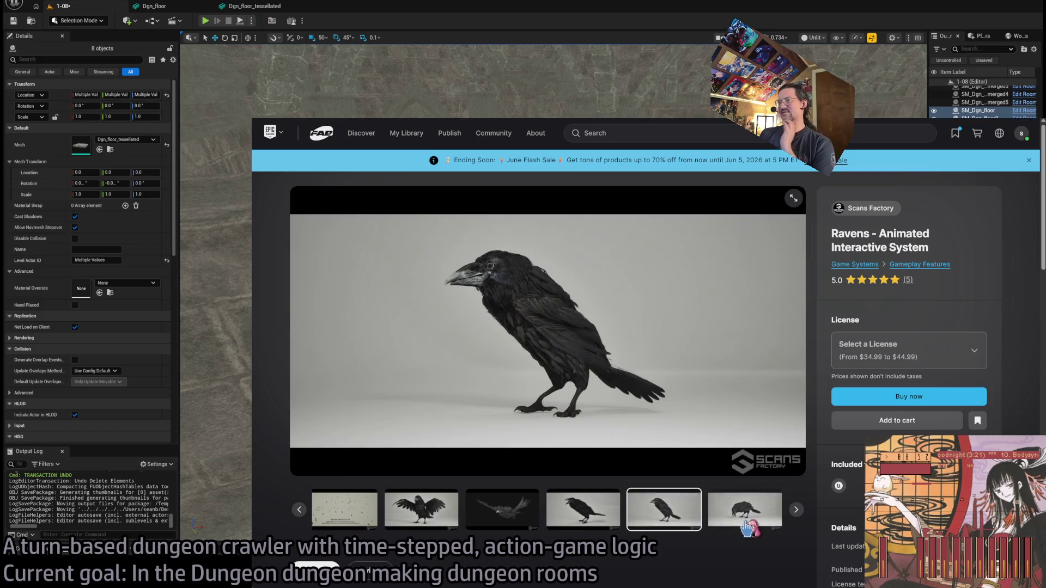
Back in the editor, select floor tiles SM_Dgn_floor19, 20 and 25
{"action": "key", "text": "alt+Tab"}
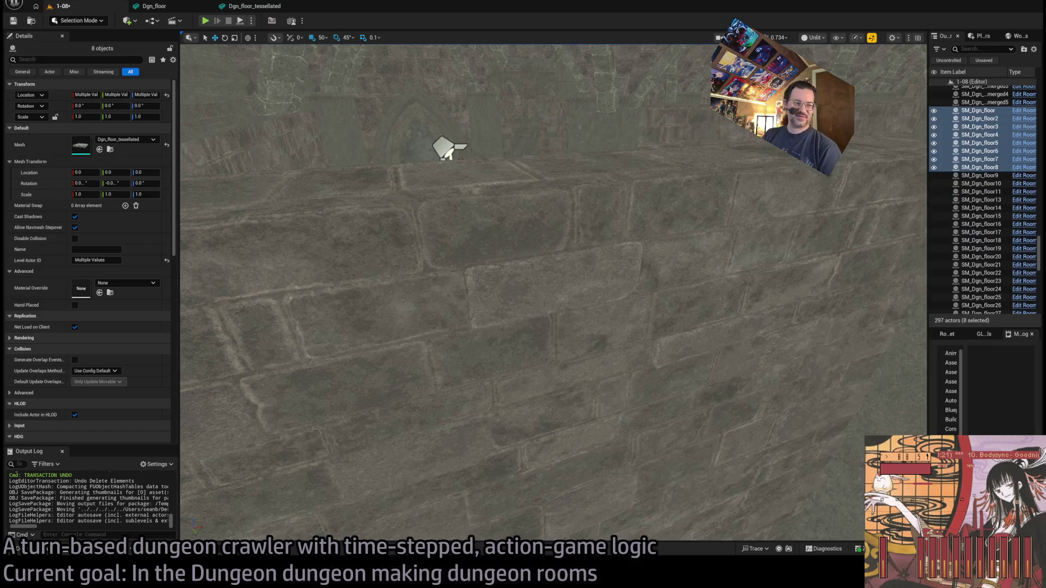
{"action": "left_click_drag", "start_coordinate": [636, 187], "coordinate": [568, 176]}
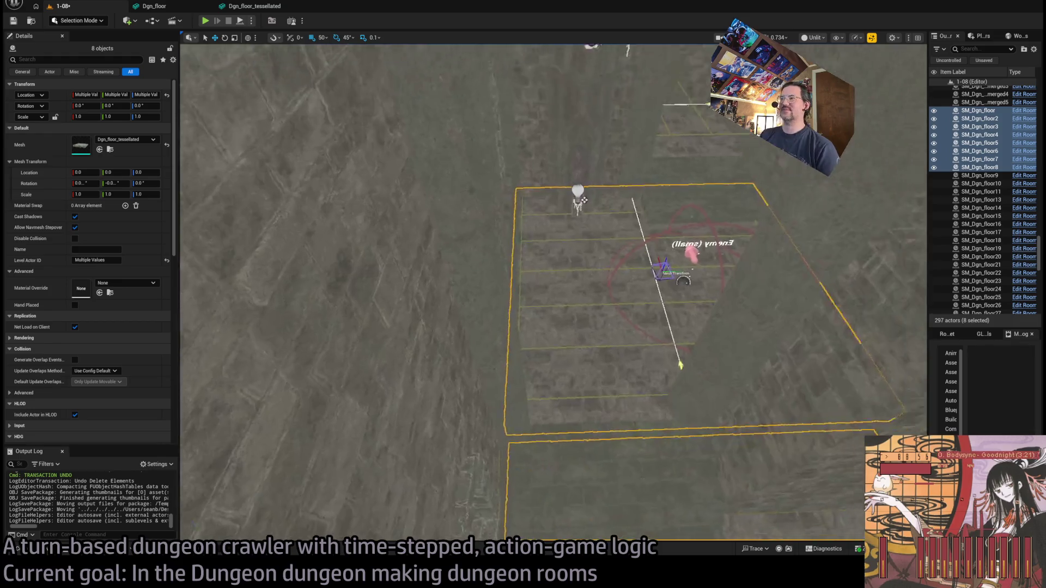
{"action": "scroll", "coordinate": [552, 294], "scroll_direction": "up", "scroll_amount": 10}
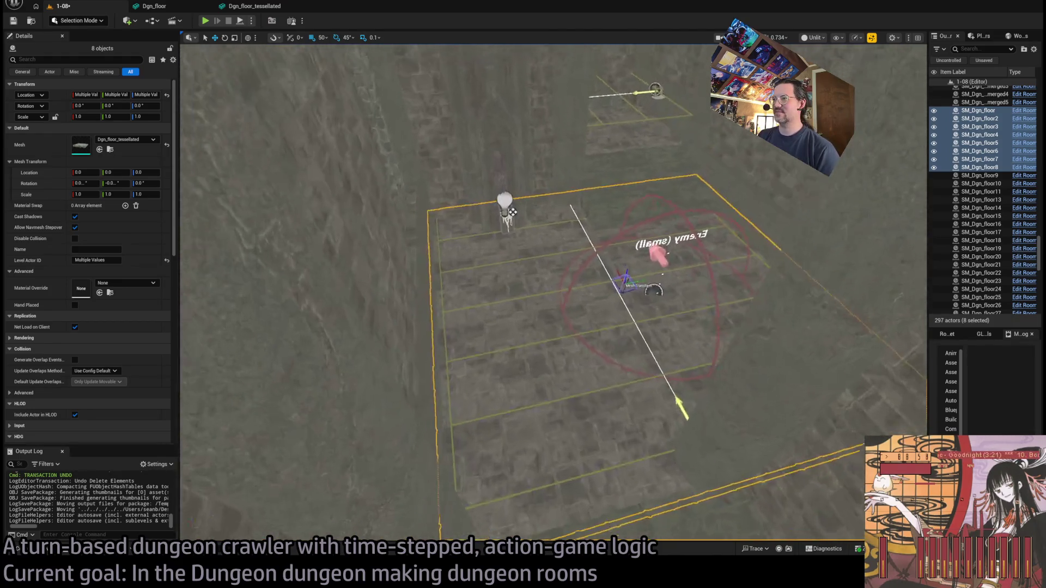
{"action": "scroll", "coordinate": [553, 294], "scroll_direction": "up", "scroll_amount": 3}
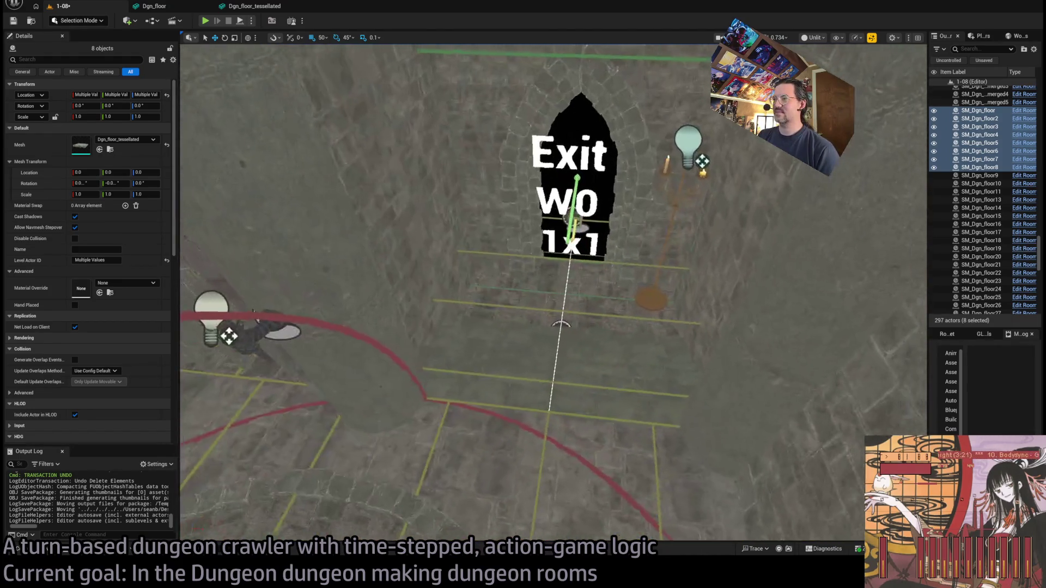
{"action": "left_click", "coordinate": [474, 251]}
{"action": "scroll", "coordinate": [553, 294], "scroll_direction": "up", "scroll_amount": 5}
{"action": "scroll", "coordinate": [553, 294], "scroll_direction": "up", "scroll_amount": 5}
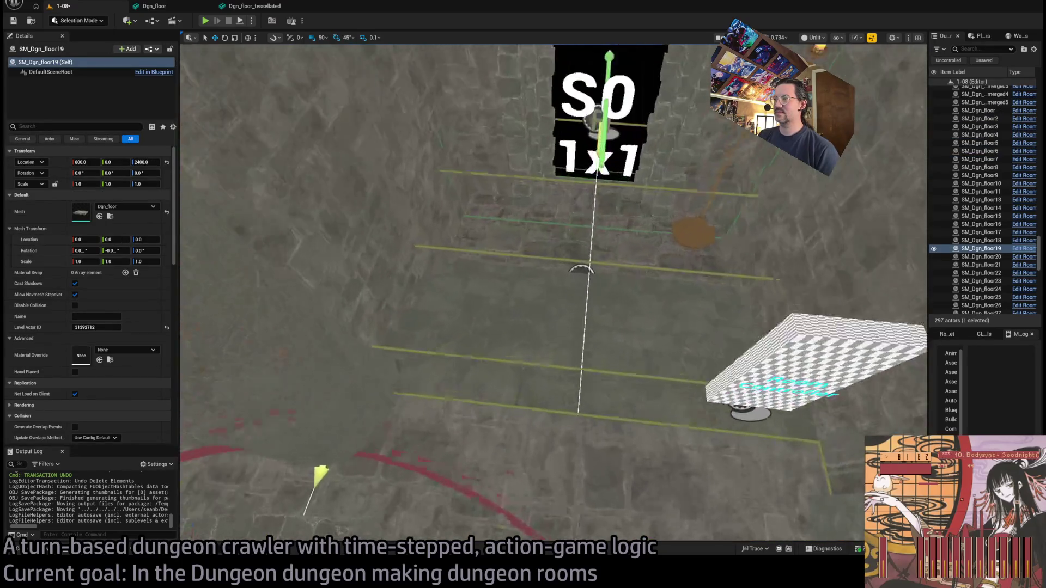
{"action": "left_click", "coordinate": [980, 257], "text": "ctrl"}
{"action": "scroll", "coordinate": [682, 254], "scroll_direction": "down", "scroll_amount": 8}
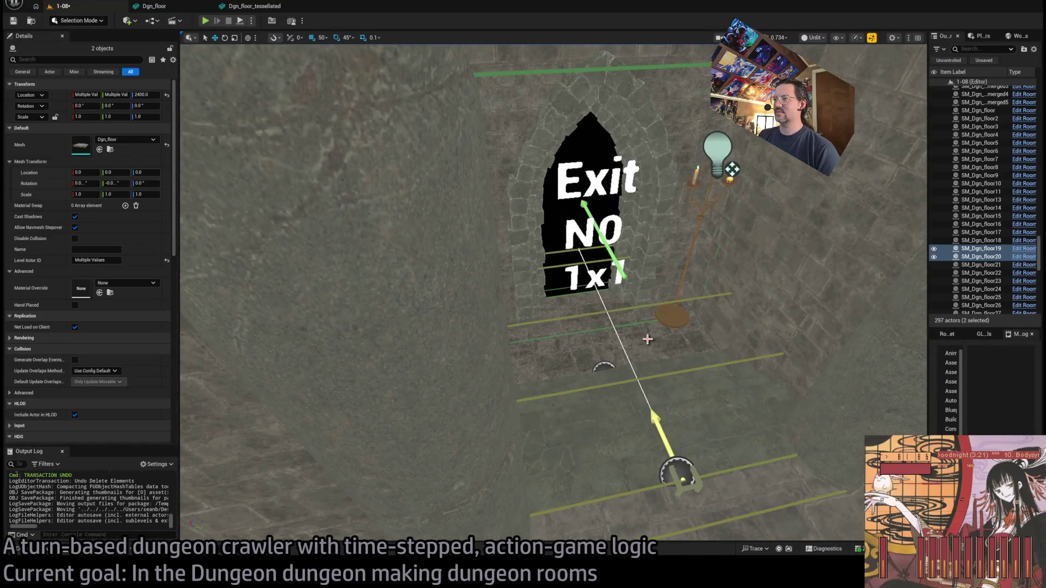
{"action": "left_click", "coordinate": [647, 339], "text": "ctrl"}
{"action": "scroll", "coordinate": [647, 339], "scroll_direction": "up", "scroll_amount": 5}
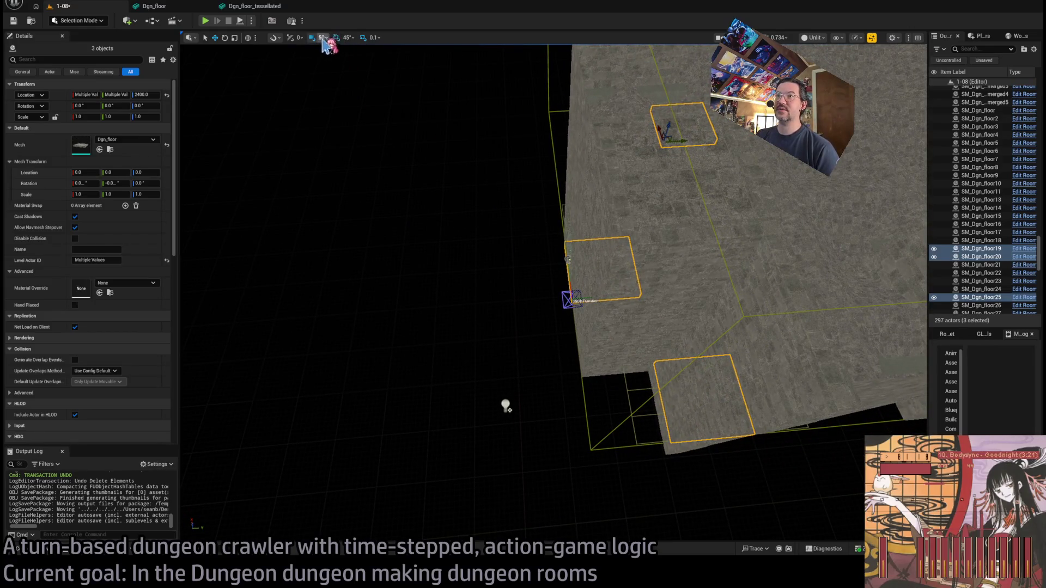
Raise grid snapping from 50 to 100 and frame the selected tiles
{"action": "key", "text": "bracketright"}
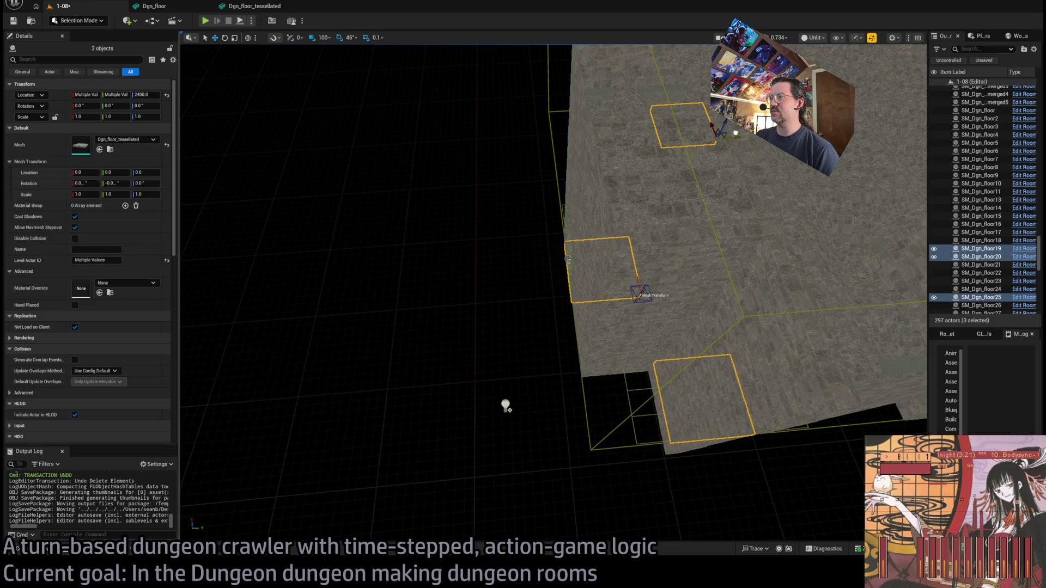
{"action": "scroll", "coordinate": [553, 289], "scroll_direction": "up", "scroll_amount": 5}
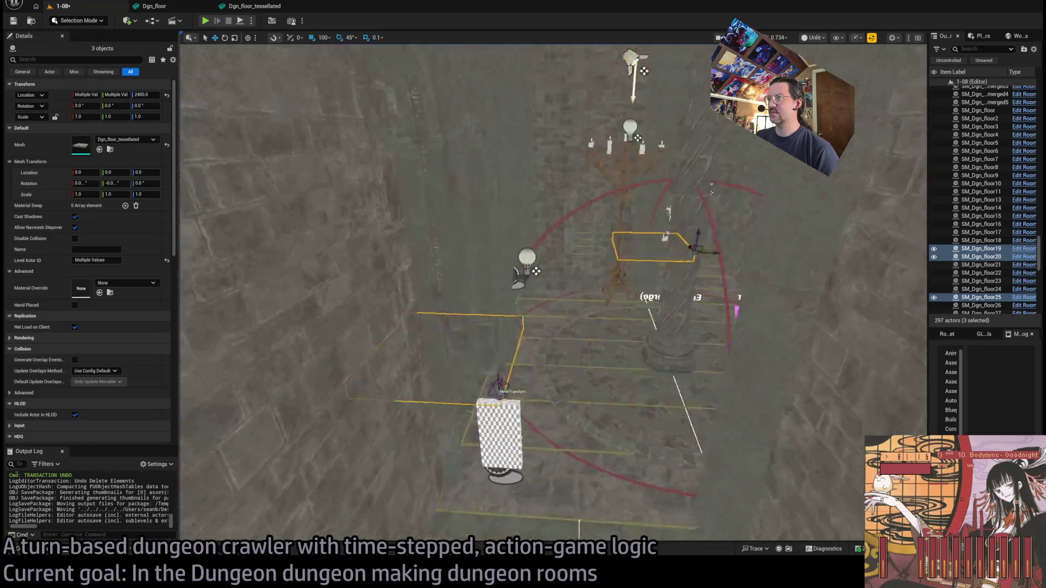
{"action": "key", "text": "f"}
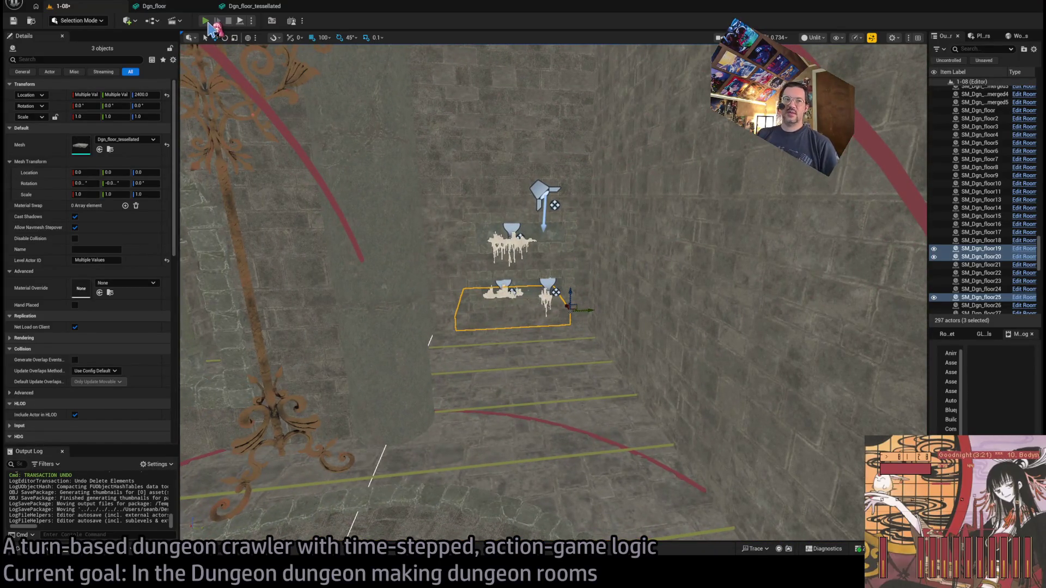
{"action": "left_click", "coordinate": [206, 21]}
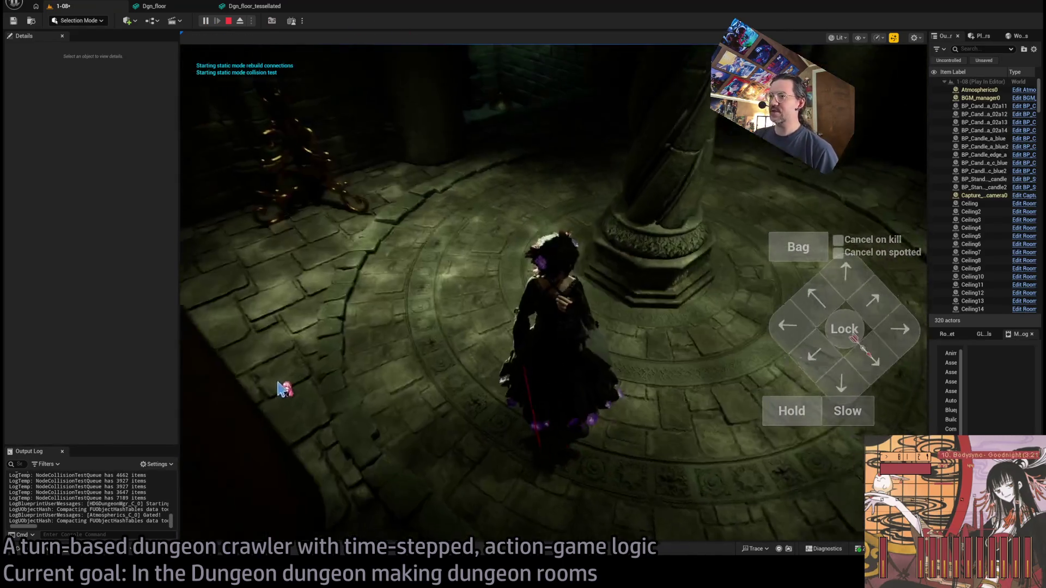
{"action": "key", "text": "w"}
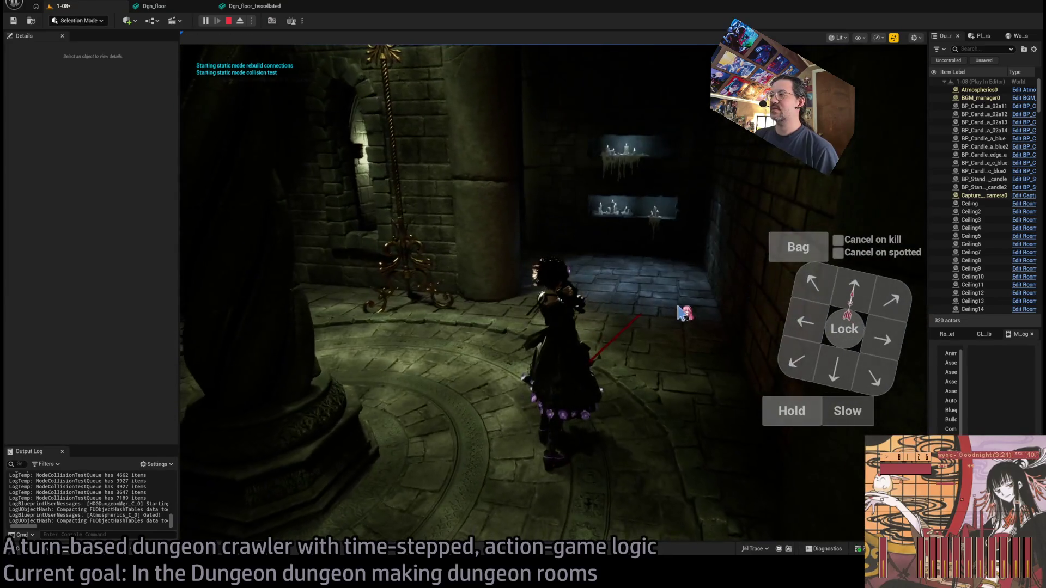
{"action": "key", "text": "m"}
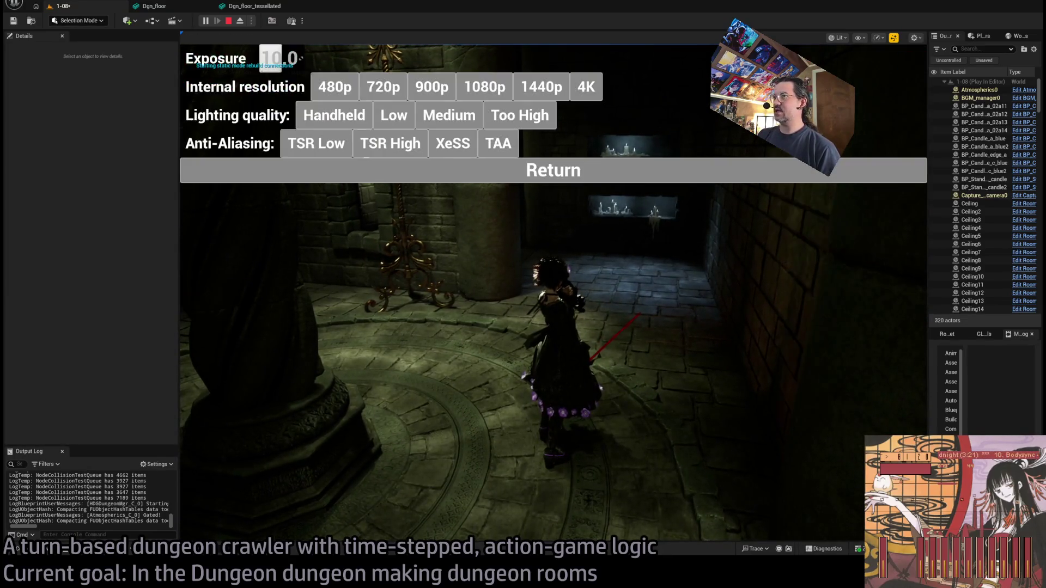
{"action": "left_click", "coordinate": [550, 171]}
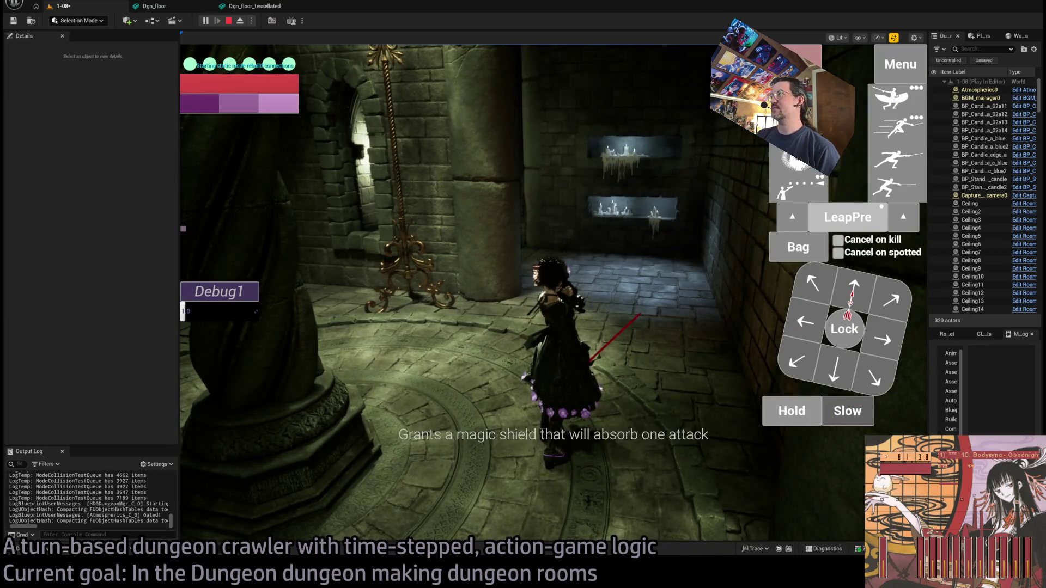
{"action": "left_click", "coordinate": [829, 308]}
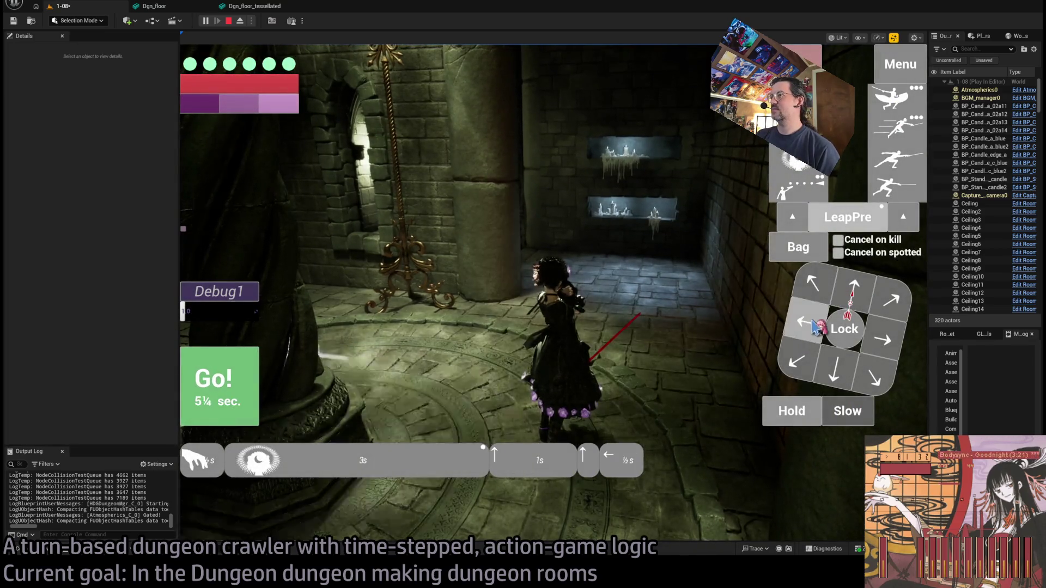
{"action": "key", "text": "Return"}
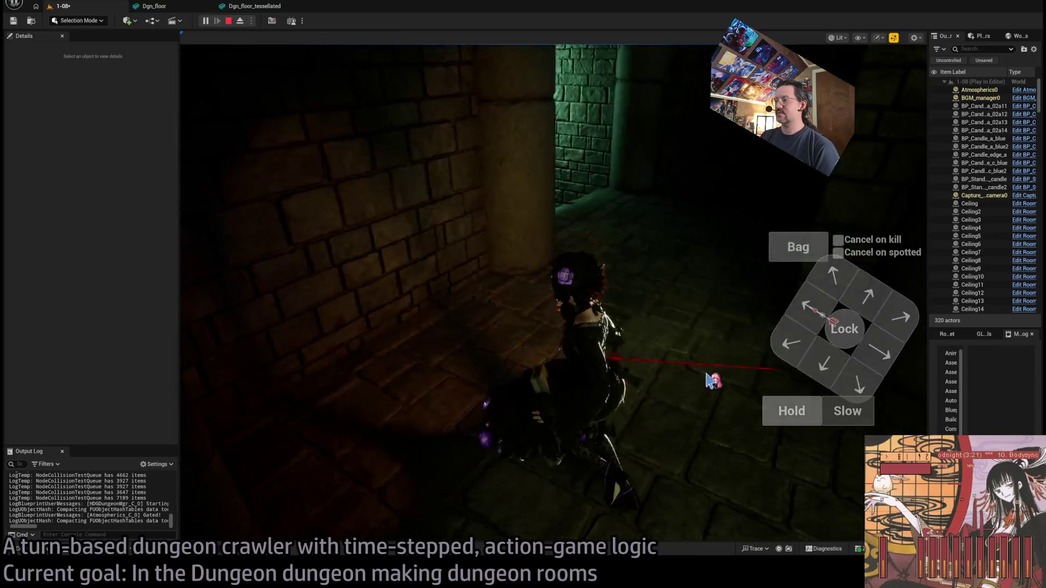
{"action": "left_click", "coordinate": [875, 297]}
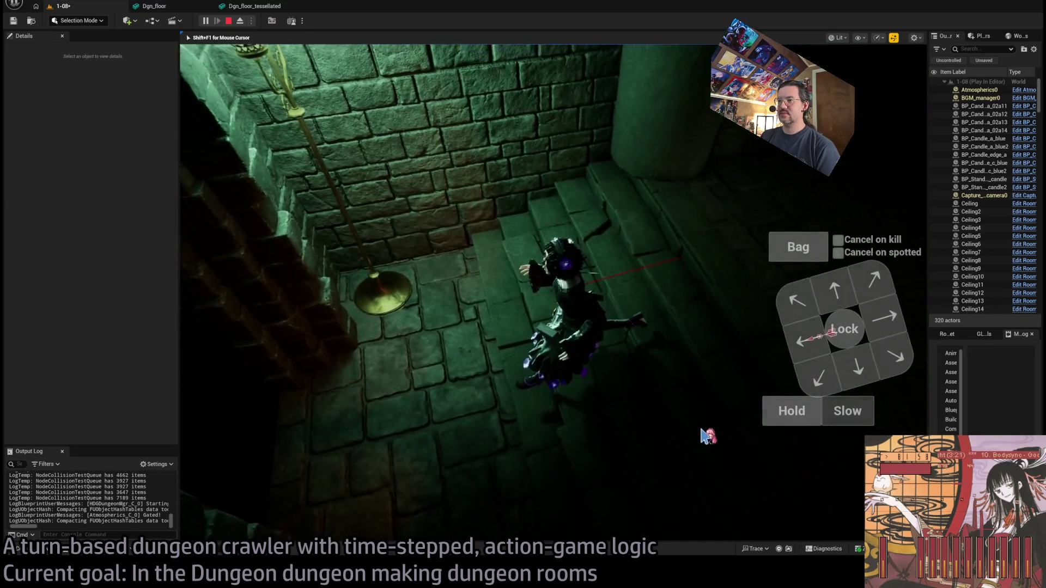
{"action": "left_click", "coordinate": [858, 339]}
{"action": "key", "text": "Escape"}
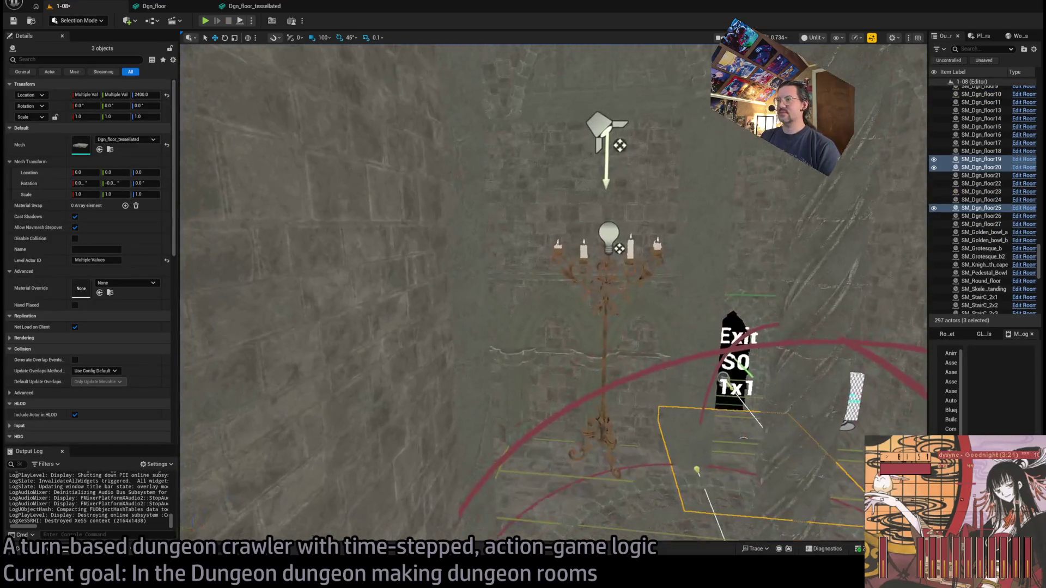
{"action": "key", "text": "ctrl+s"}
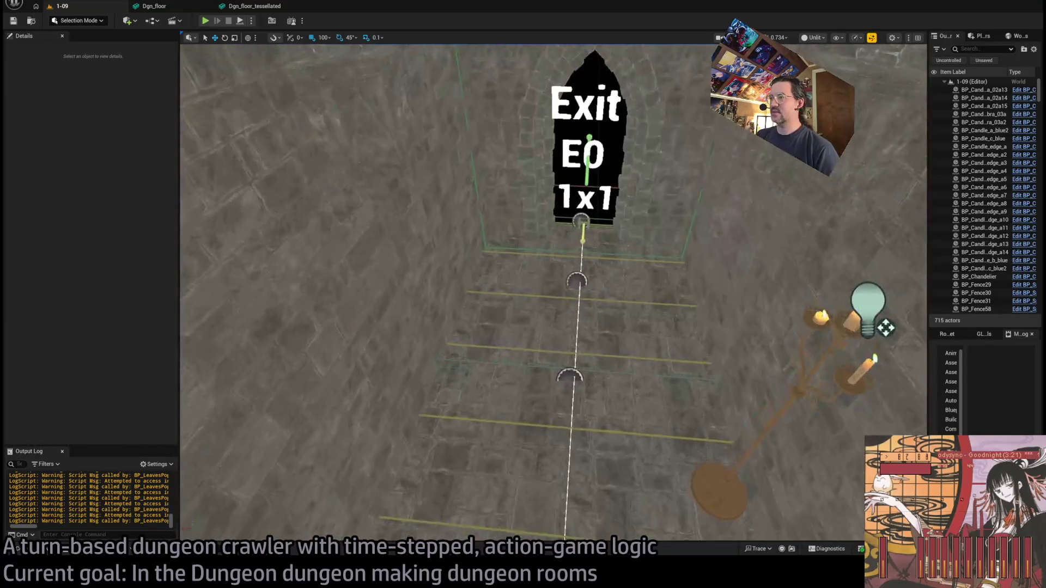
{"action": "left_click", "coordinate": [544, 294]}
{"action": "left_click", "coordinate": [512, 295], "text": "ctrl"}
{"action": "key", "text": "f"}
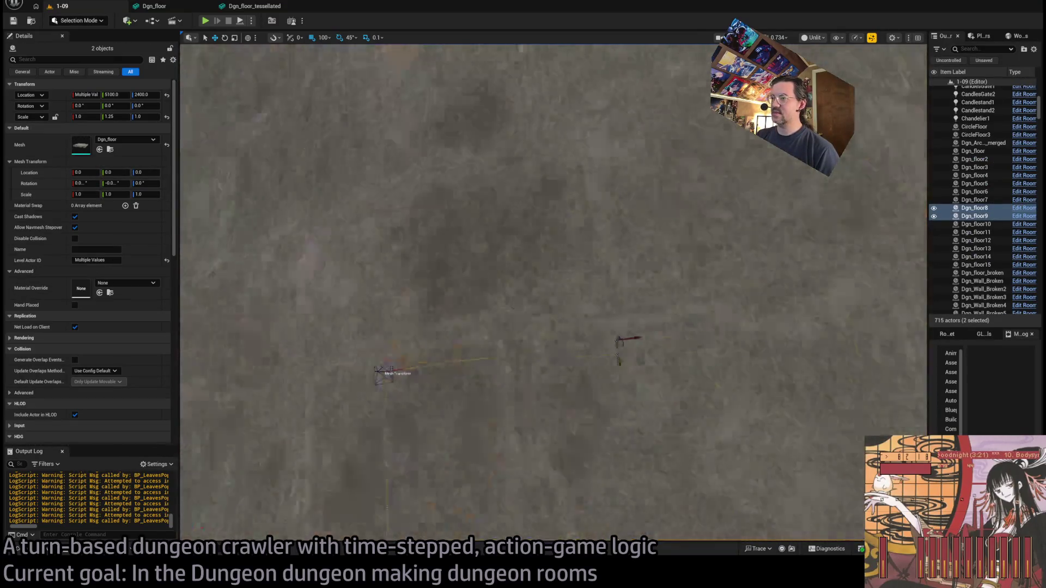
{"action": "left_click", "coordinate": [619, 333], "text": "ctrl"}
{"action": "left_click", "coordinate": [642, 269], "text": "ctrl"}
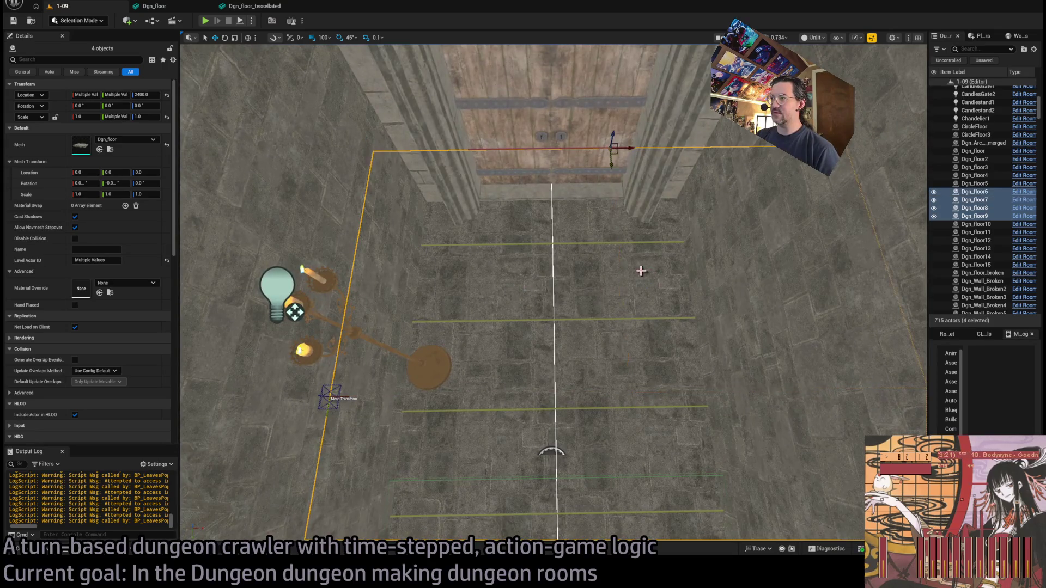
{"action": "key", "text": "f"}
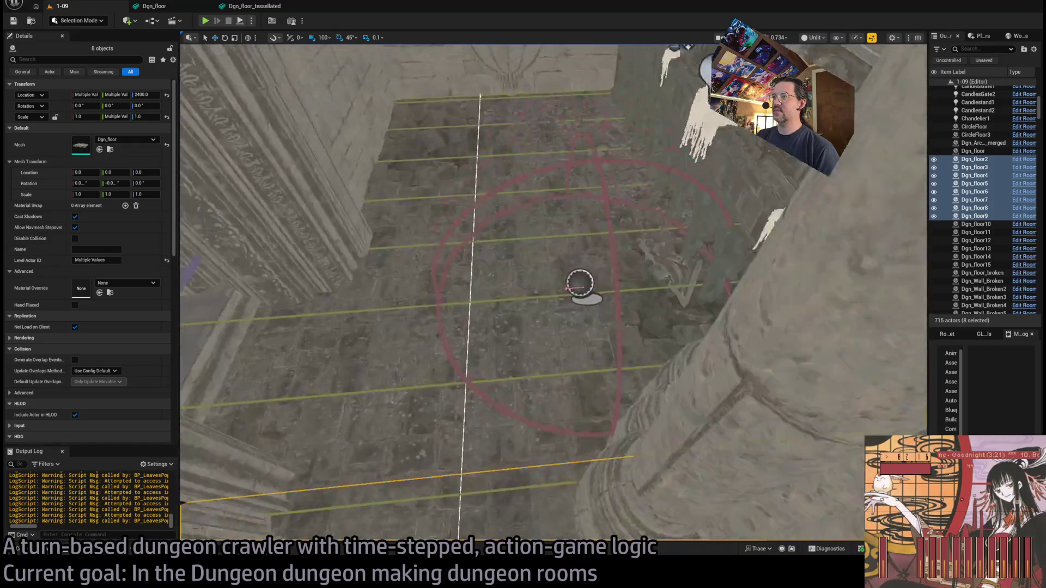
{"action": "left_click", "coordinate": [515, 304], "text": "ctrl"}
{"action": "scroll", "coordinate": [545, 226], "scroll_direction": "up", "scroll_amount": 5}
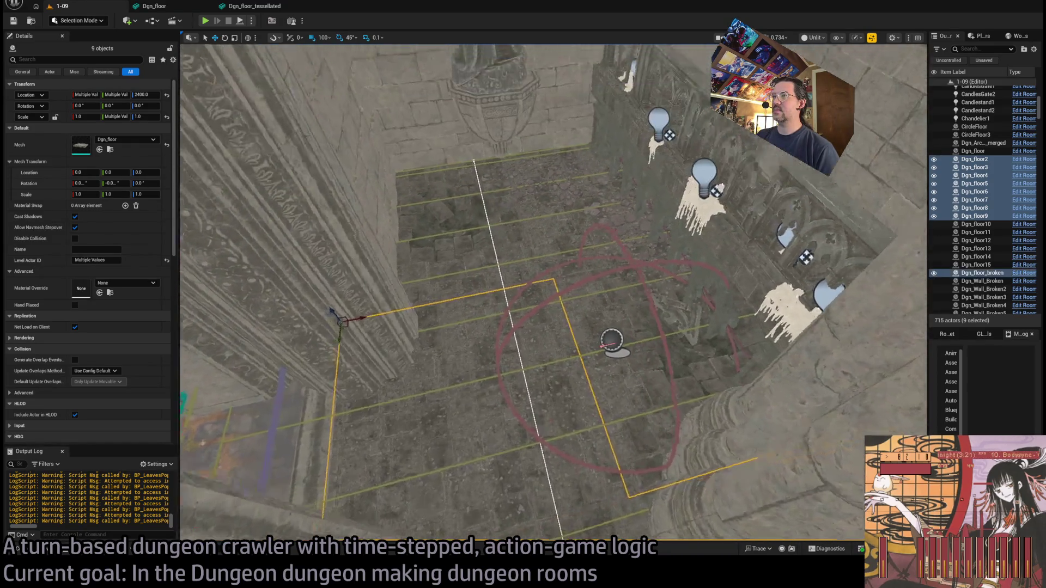
{"action": "left_click", "coordinate": [547, 197], "text": "ctrl"}
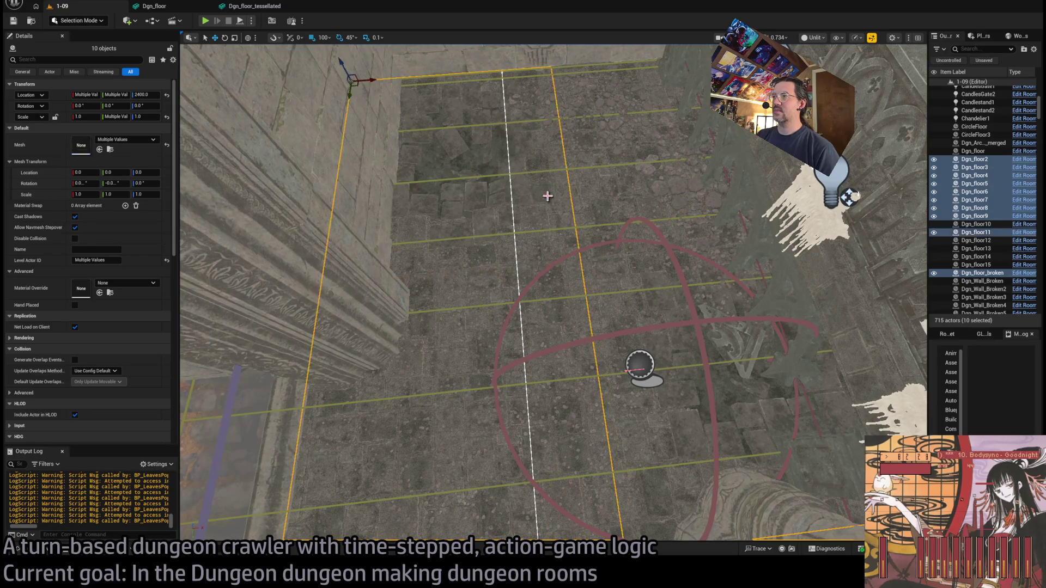
{"action": "key", "text": "ctrl+z"}
{"action": "left_click", "coordinate": [595, 252], "text": "ctrl"}
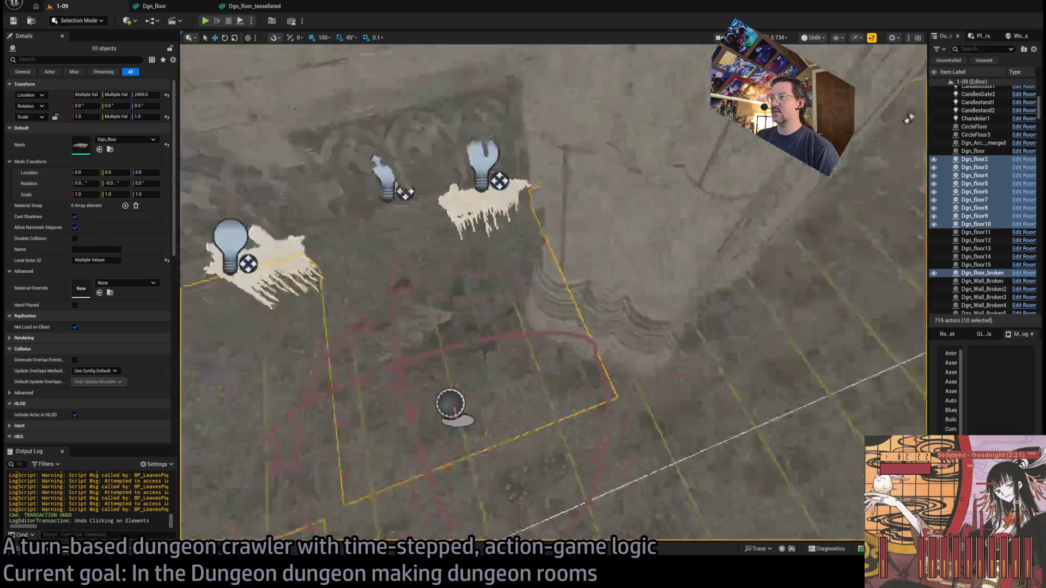
{"action": "mouse_move", "coordinate": [909, 119]}
{"action": "left_mouse_down"}
{"action": "mouse_move", "coordinate": [921, 136]}
{"action": "mouse_move", "coordinate": [910, 185]}
{"action": "mouse_move", "coordinate": [920, 52]}
{"action": "left_mouse_up"}
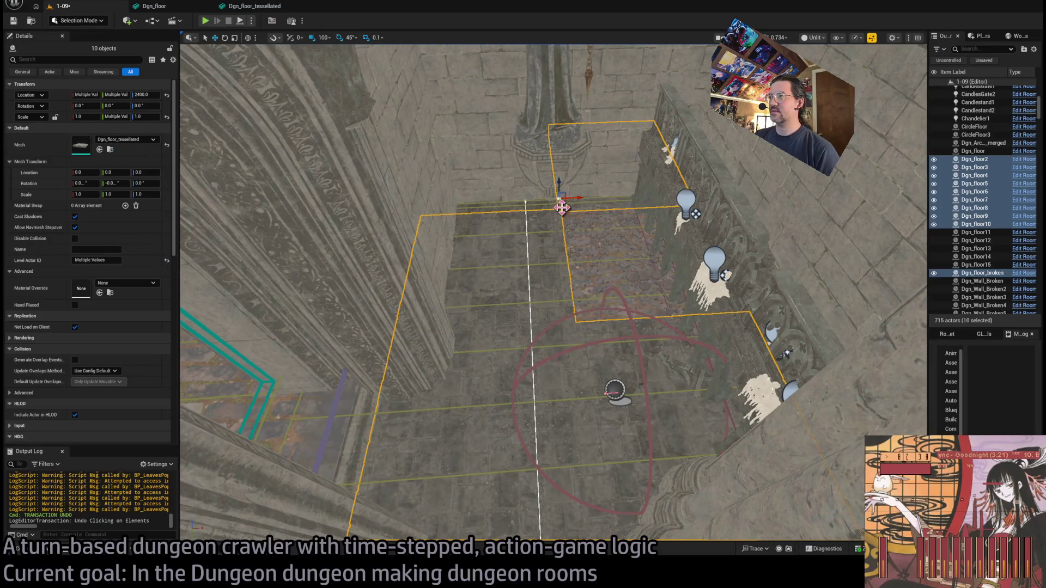
{"action": "mouse_move", "coordinate": [586, 323]}
{"action": "left_mouse_down"}
{"action": "mouse_move", "coordinate": [569, 249]}
{"action": "mouse_move", "coordinate": [479, 221]}
{"action": "mouse_move", "coordinate": [338, 201]}
{"action": "mouse_move", "coordinate": [430, 224]}
{"action": "mouse_move", "coordinate": [439, 294]}
{"action": "mouse_move", "coordinate": [569, 299]}
{"action": "mouse_move", "coordinate": [484, 310]}
{"action": "left_mouse_up"}
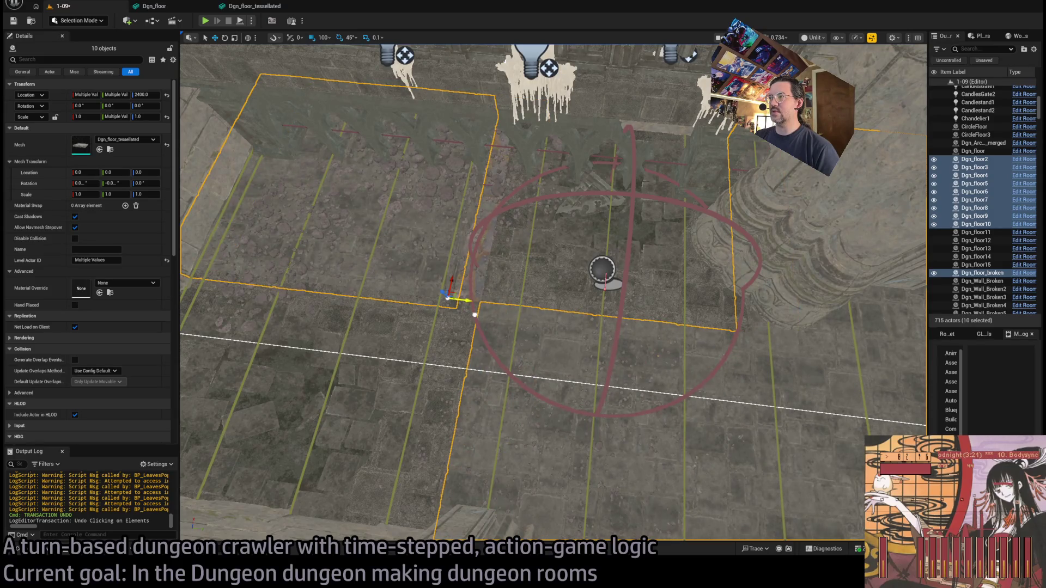
{"action": "left_click_drag", "start_coordinate": [447, 297], "coordinate": [644, 104]}
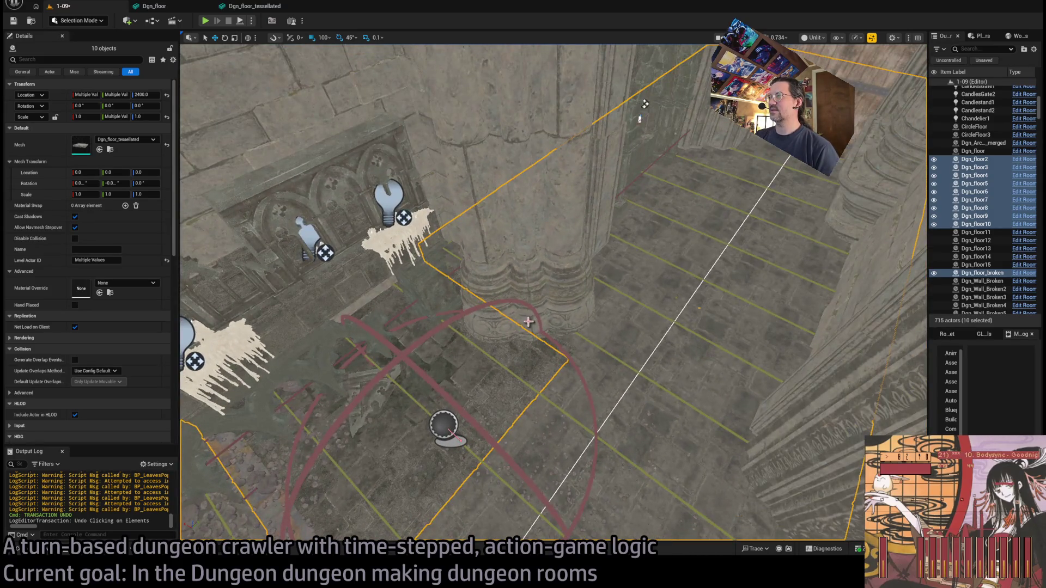
{"action": "key", "text": "ctrl+z"}
{"action": "key", "text": "ctrl+z"}
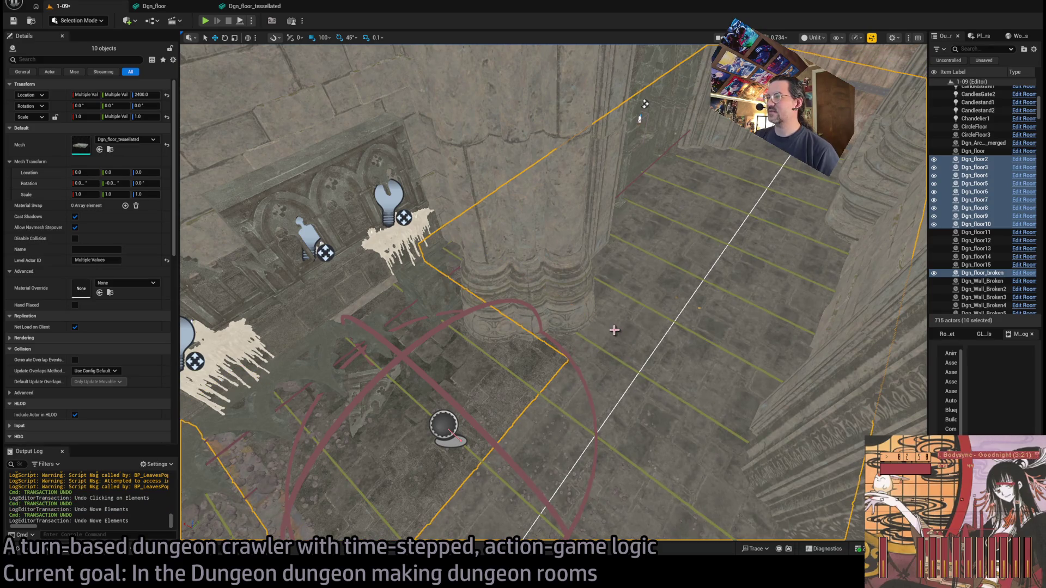
{"action": "key", "text": "ctrl+z"}
{"action": "mouse_move", "coordinate": [614, 330]}
{"action": "left_mouse_down"}
{"action": "mouse_move", "coordinate": [654, 318]}
{"action": "mouse_move", "coordinate": [433, 321]}
{"action": "left_mouse_up"}
{"action": "key", "text": "ctrl+z"}
{"action": "left_click", "coordinate": [438, 308]}
{"action": "left_click", "coordinate": [435, 305]}
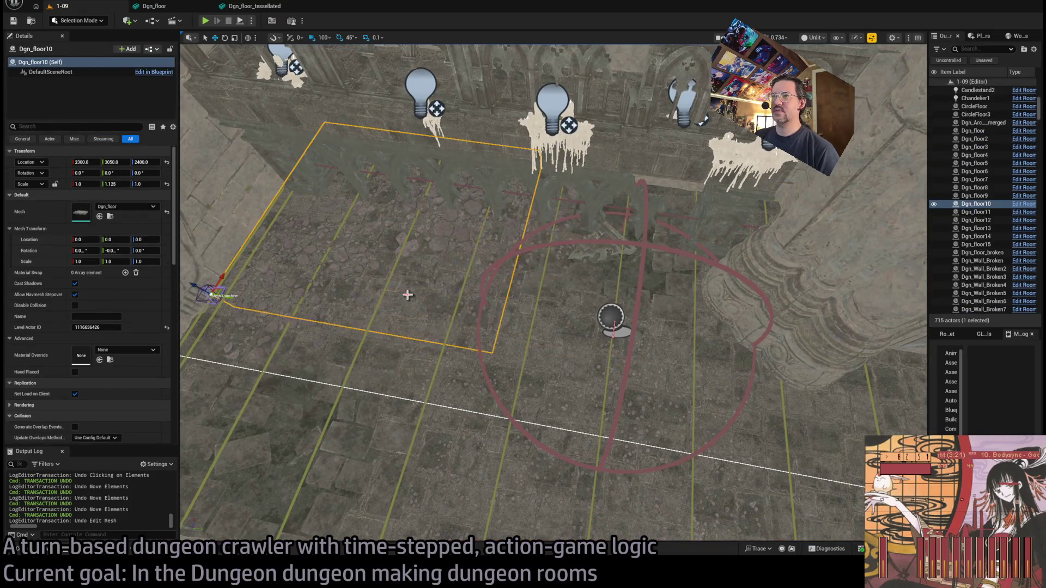
{"action": "key", "text": "ctrl+y"}
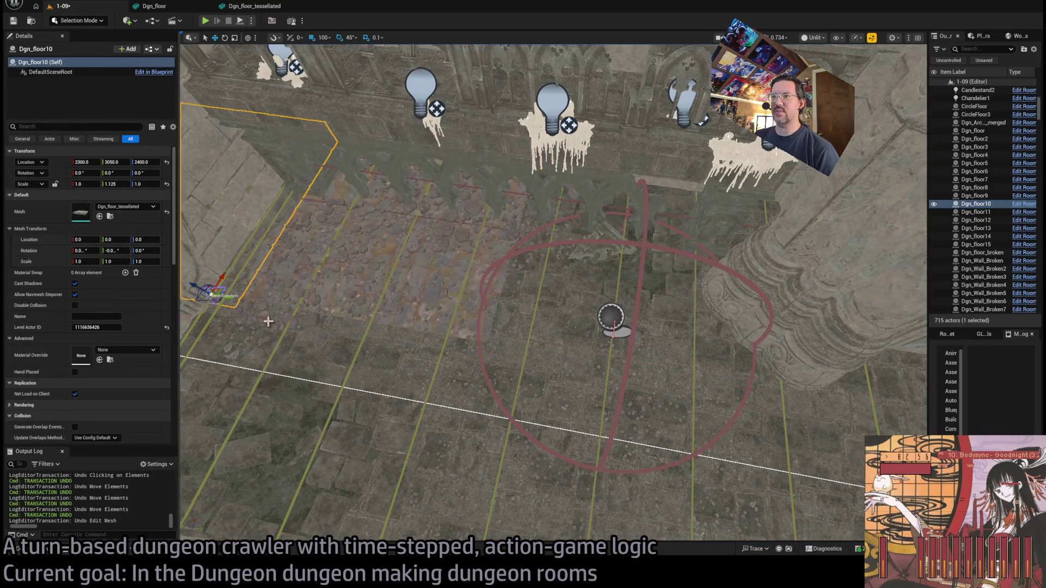
{"action": "key", "text": "f"}
{"action": "mouse_move", "coordinate": [436, 279]}
{"action": "left_mouse_down"}
{"action": "mouse_move", "coordinate": [569, 353]}
{"action": "mouse_move", "coordinate": [530, 328]}
{"action": "left_mouse_up"}
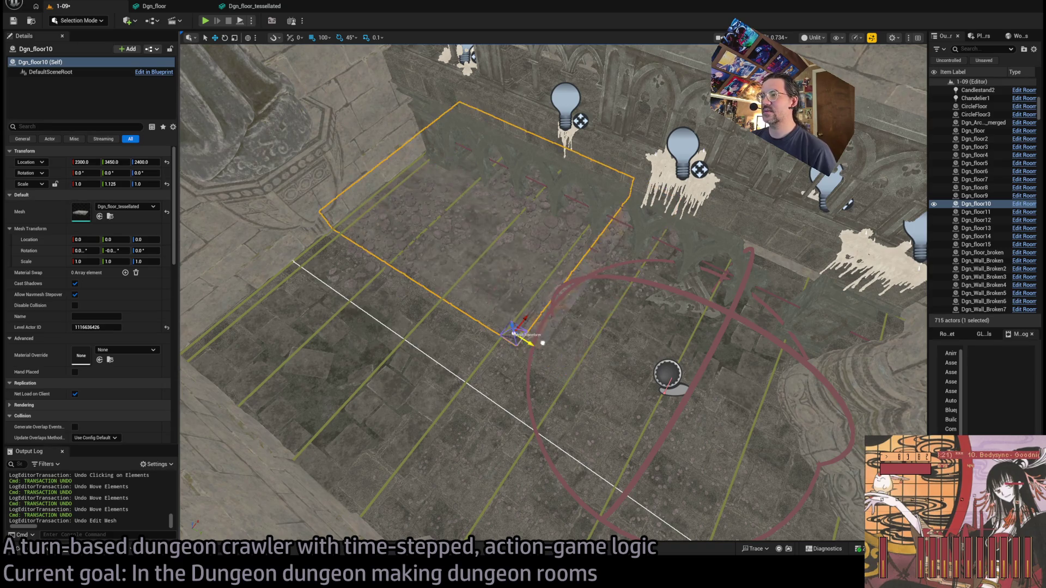
{"action": "key", "text": "ctrl+z"}
{"action": "key", "text": "ctrl+z"}
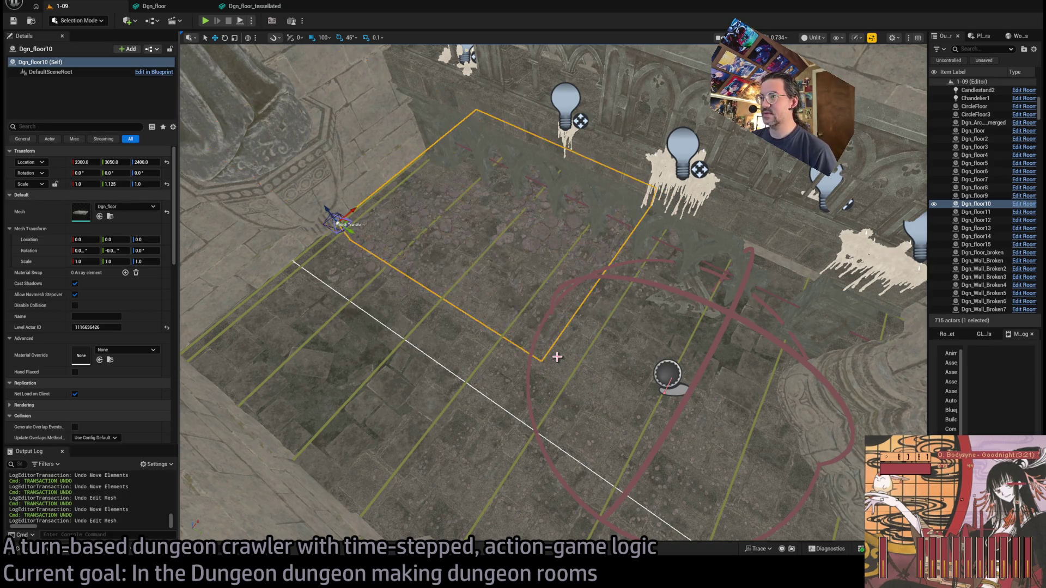
{"action": "left_click_drag", "start_coordinate": [557, 355], "coordinate": [485, 354]}
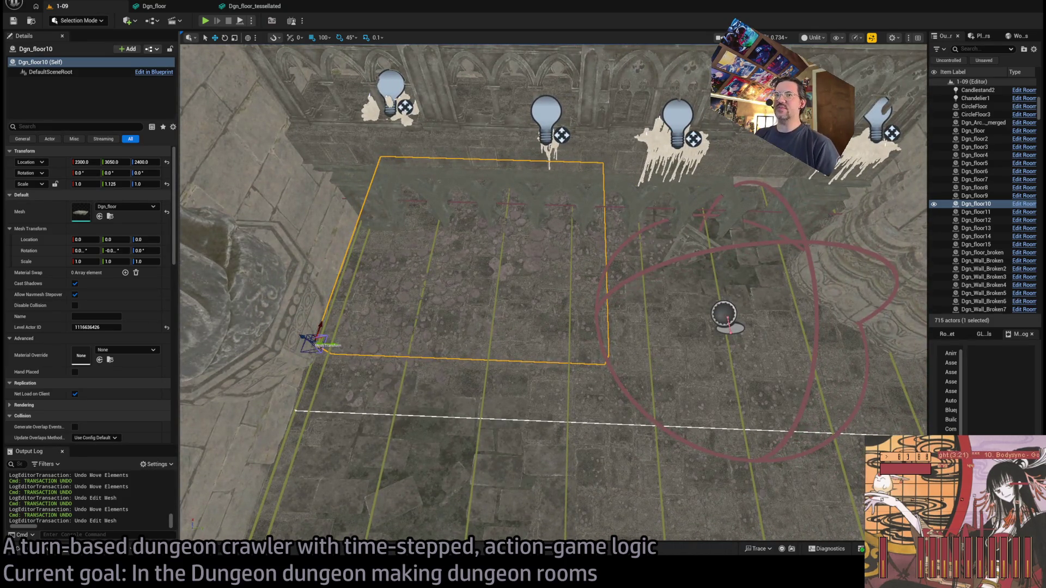
{"action": "left_click", "coordinate": [500, 409]}
{"action": "left_click", "coordinate": [522, 334]}
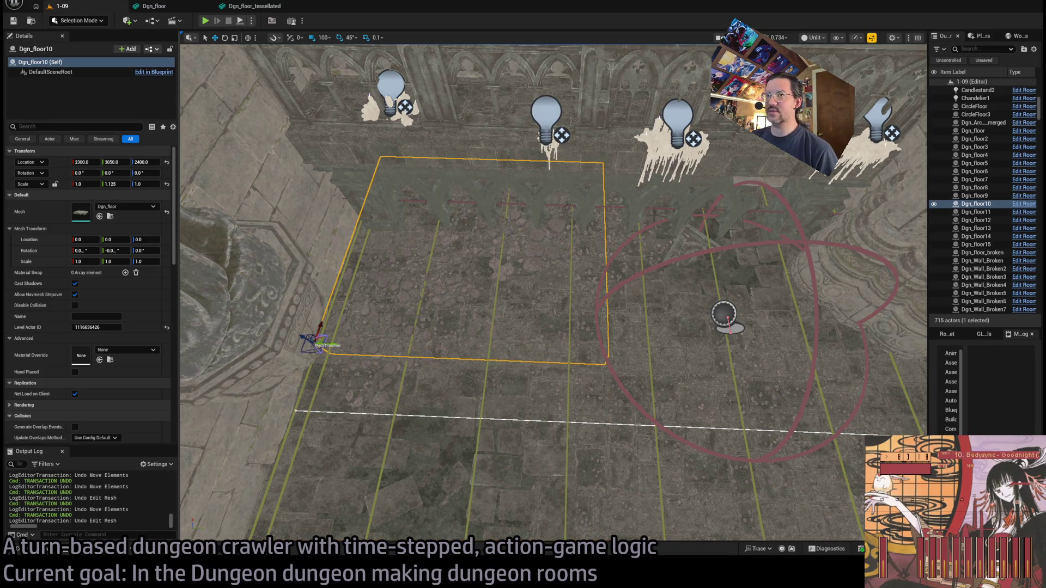
{"action": "left_click", "coordinate": [517, 344]}
{"action": "left_click", "coordinate": [519, 344]}
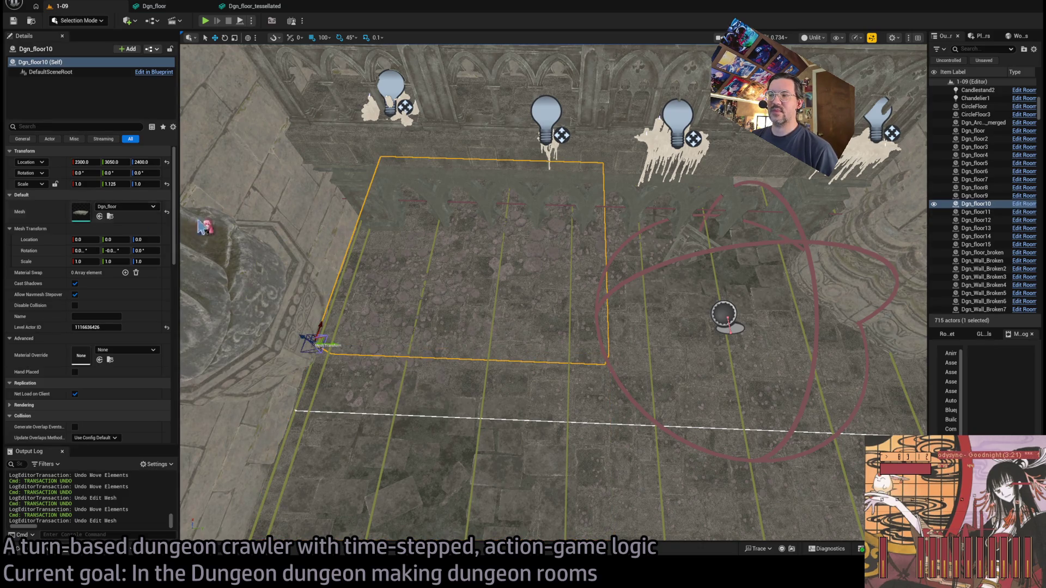
{"action": "left_click", "coordinate": [666, 341]}
{"action": "left_click_drag", "start_coordinate": [665, 341], "coordinate": [599, 322]}
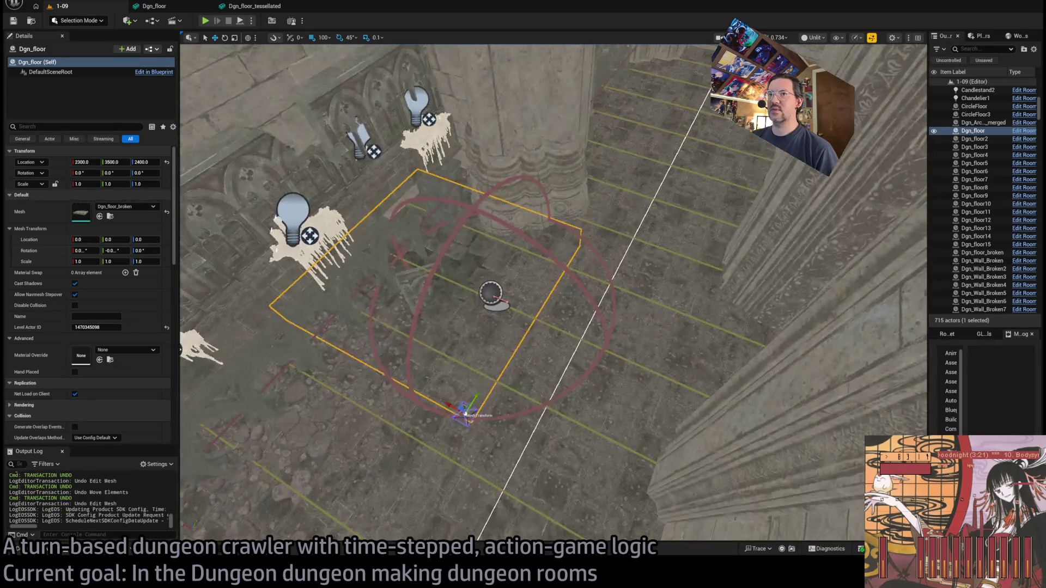
Give Dgn_floor_broken and Dgn_floor2 through 7 the Dgn_floor_tessellated mesh
{"action": "left_click", "coordinate": [623, 271]}
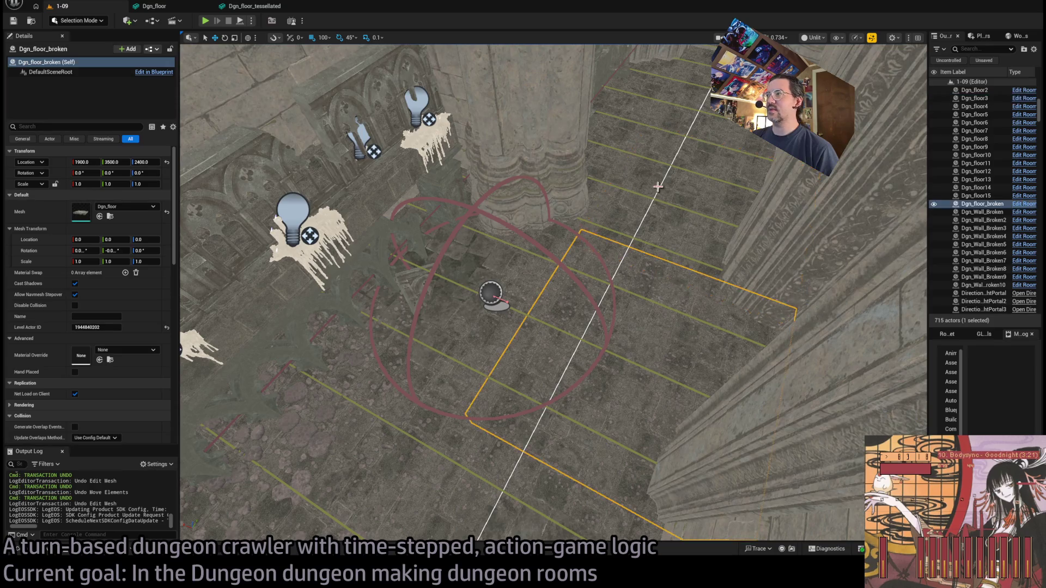
{"action": "left_click", "coordinate": [601, 137], "text": "ctrl"}
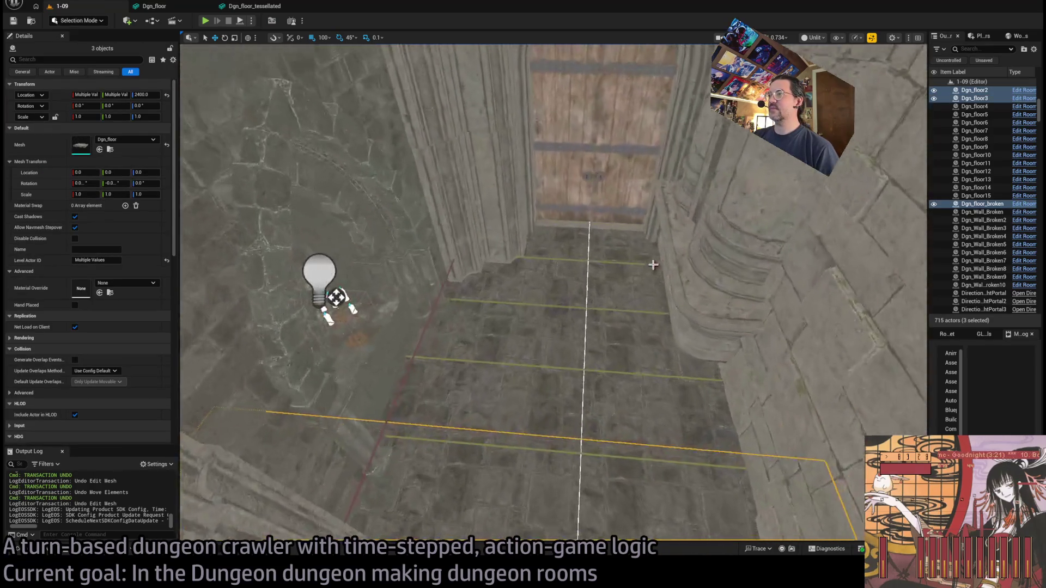
{"action": "left_click", "coordinate": [653, 264], "text": "ctrl"}
{"action": "left_click", "coordinate": [497, 319], "text": "ctrl"}
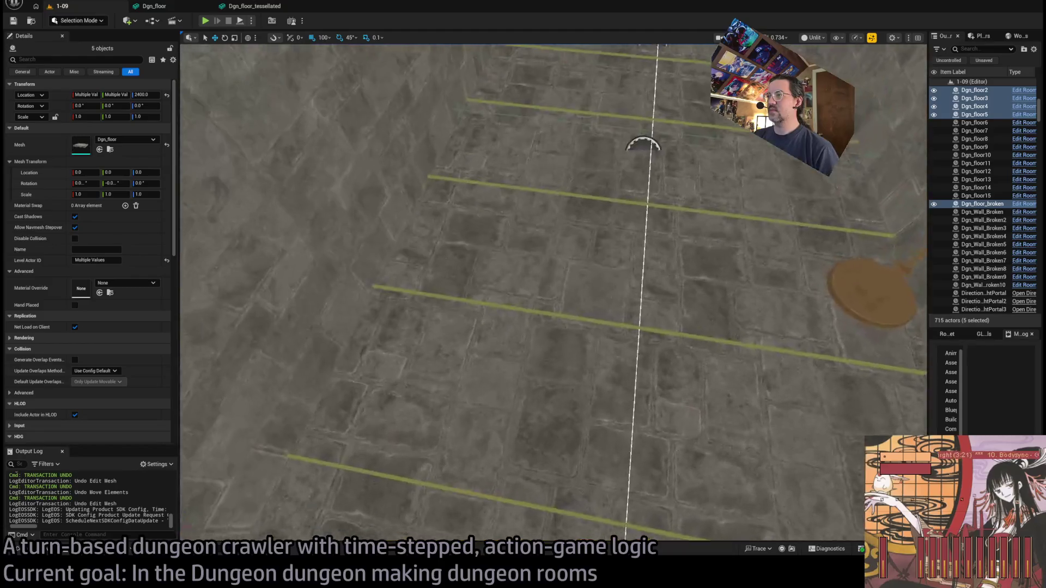
{"action": "left_click", "coordinate": [513, 272], "text": "ctrl"}
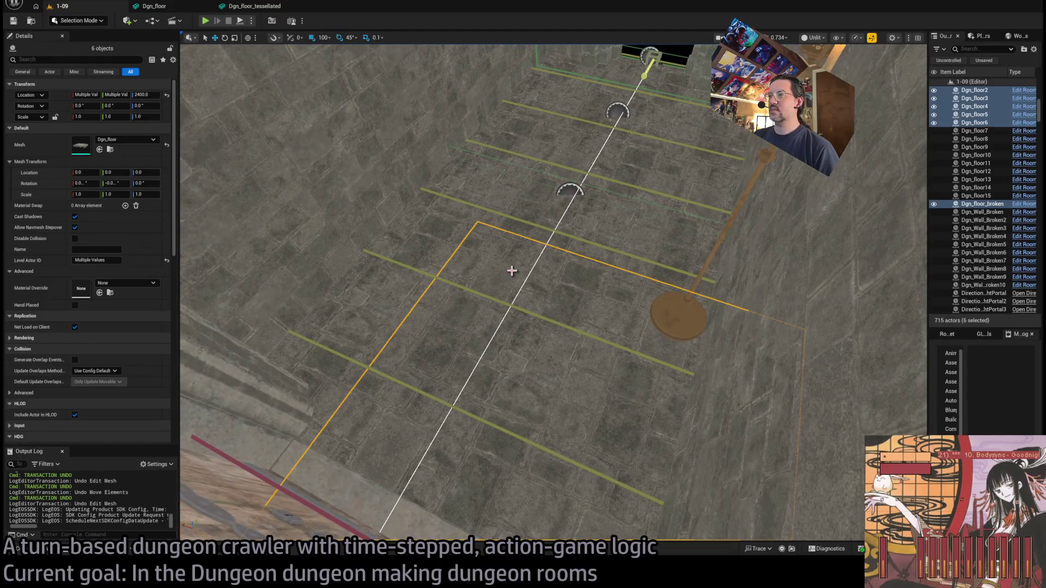
{"action": "left_click", "coordinate": [430, 252], "text": "ctrl"}
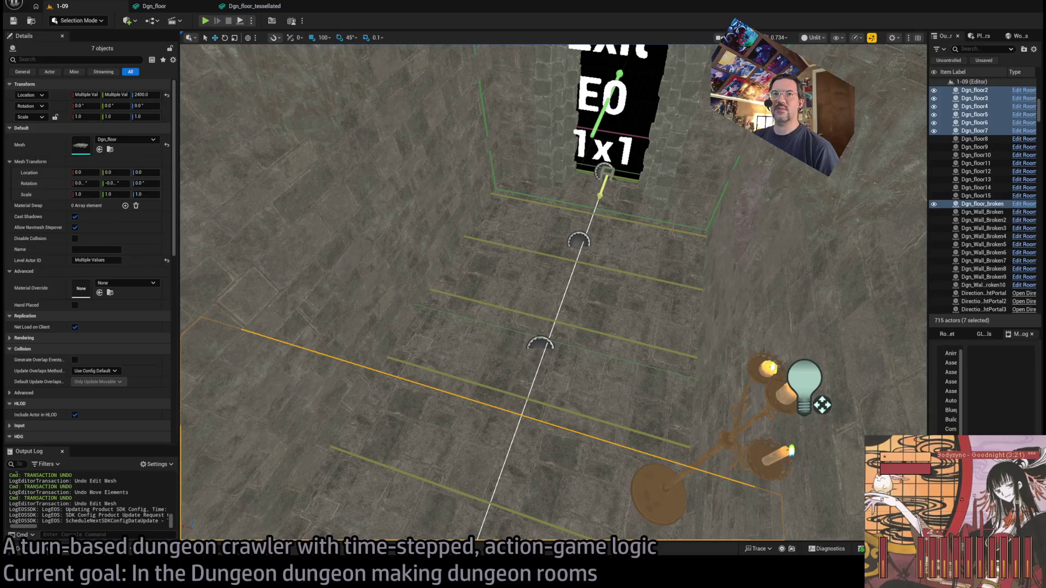
{"action": "left_click", "coordinate": [618, 244]}
{"action": "key", "text": "ctrl+z"}
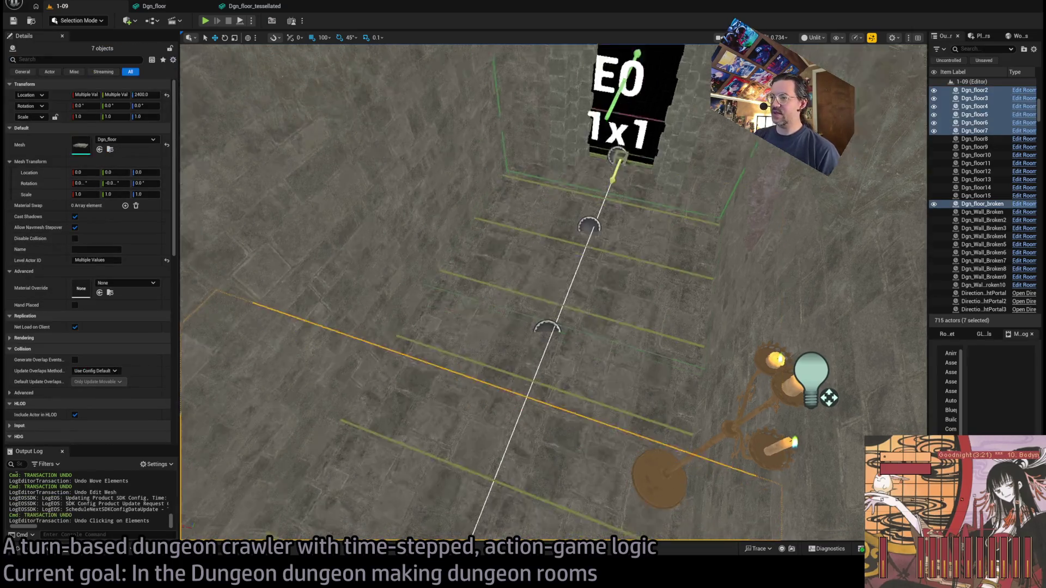
{"action": "left_click_drag", "start_coordinate": [126, 147], "coordinate": [131, 149]}
{"action": "left_click_drag", "start_coordinate": [480, 327], "coordinate": [491, 341]}
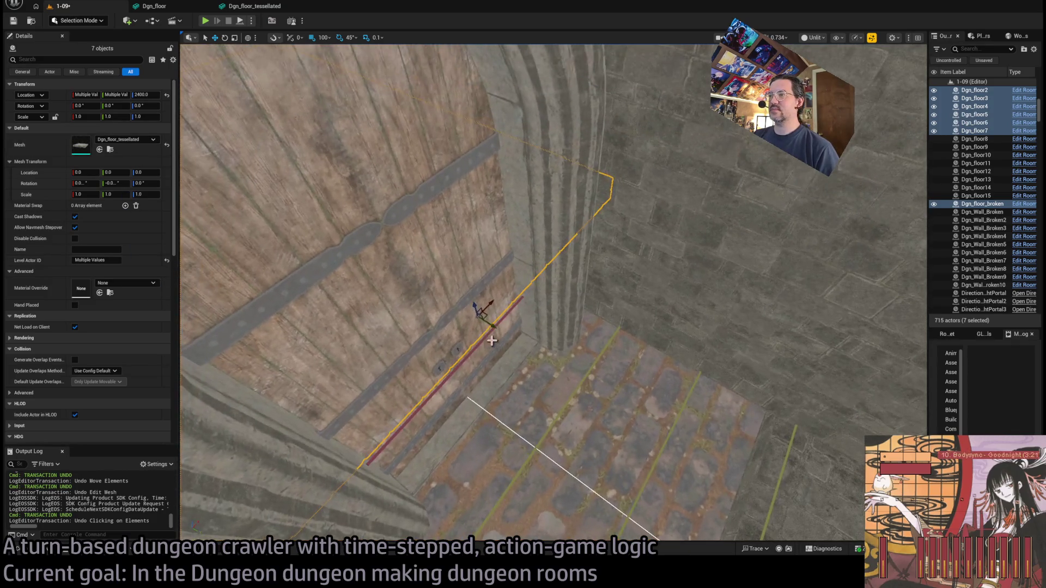
{"action": "key", "text": "f"}
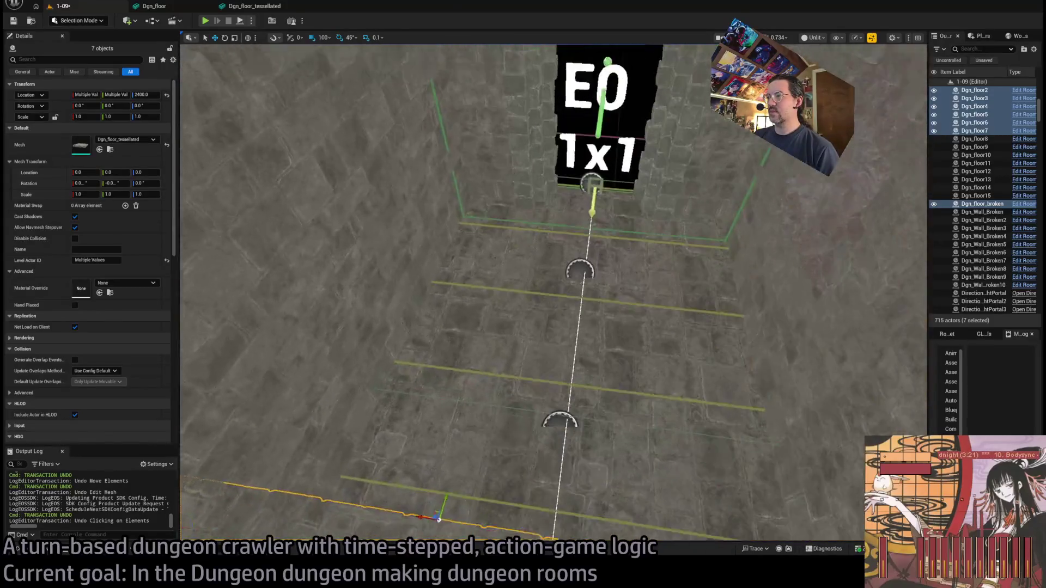
Select Dgn_floor8 and 9 and redo the tessellated mesh swap and Y shift
{"action": "left_click", "coordinate": [605, 305]}
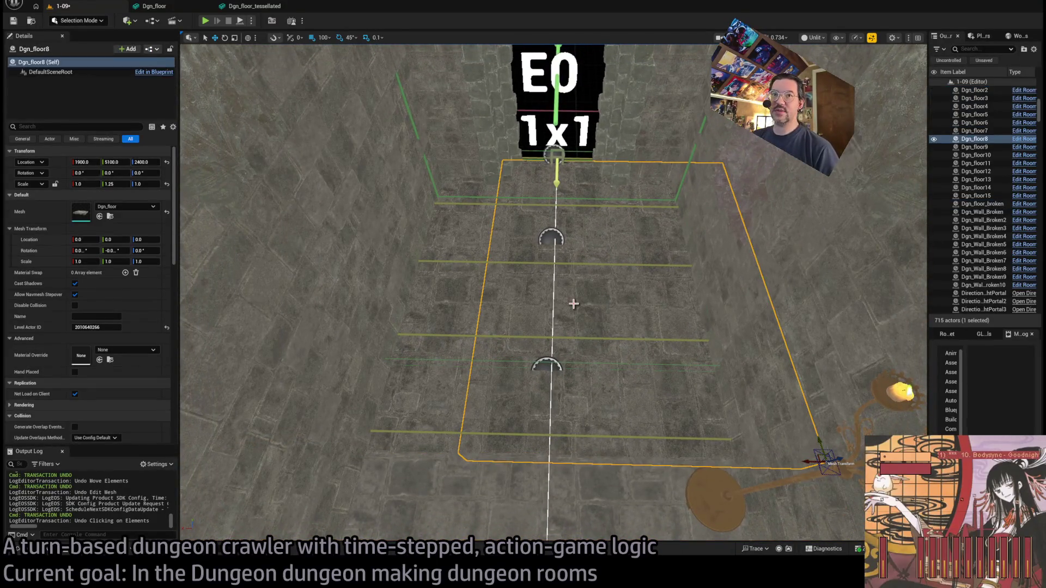
{"action": "left_click", "coordinate": [433, 303], "text": "ctrl"}
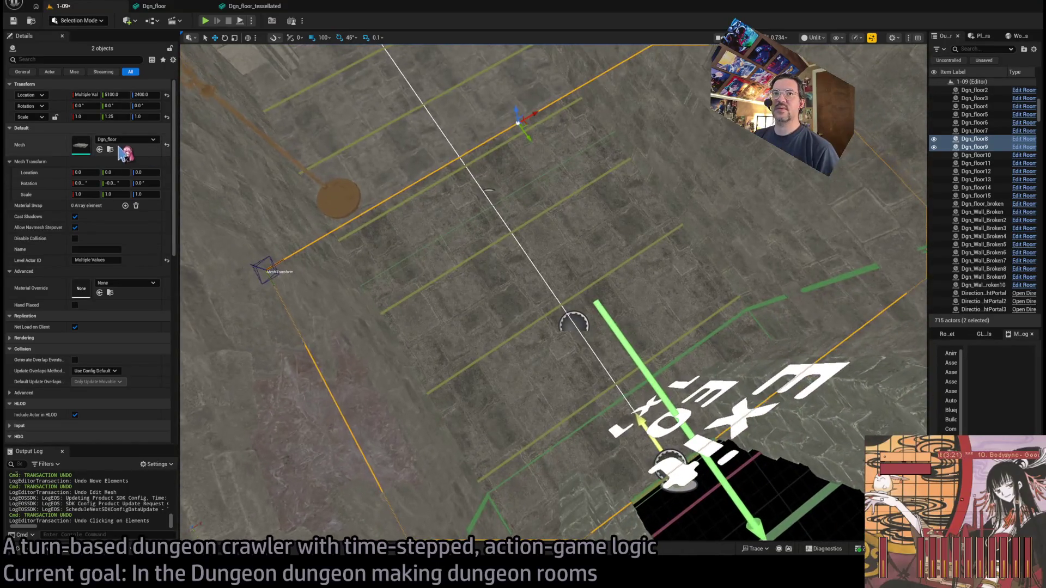
{"action": "key", "text": "ctrl+y"}
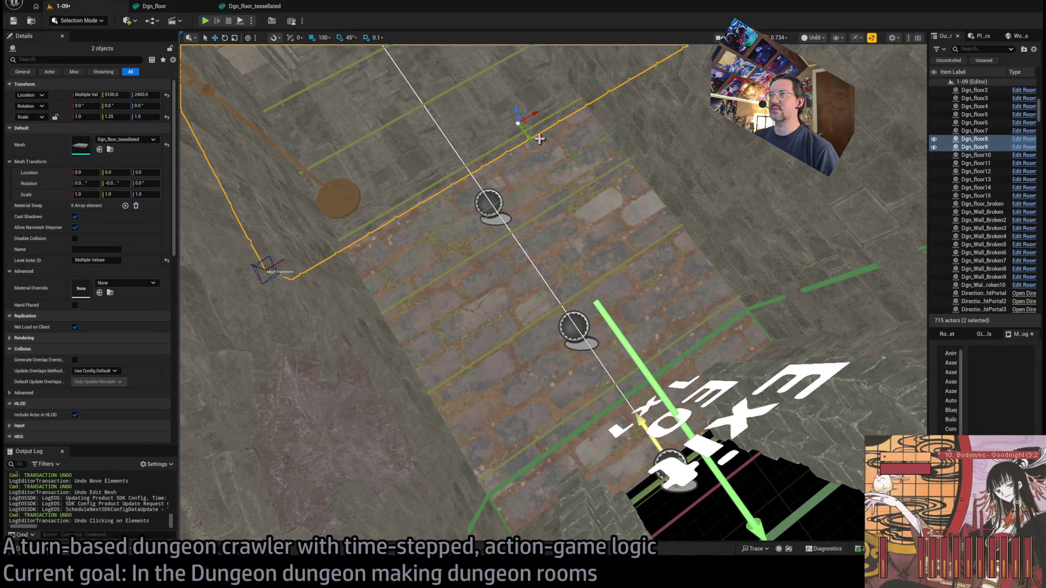
{"action": "key", "text": "ctrl+y"}
{"action": "key", "text": "ctrl+y"}
{"action": "key", "text": "ctrl+y"}
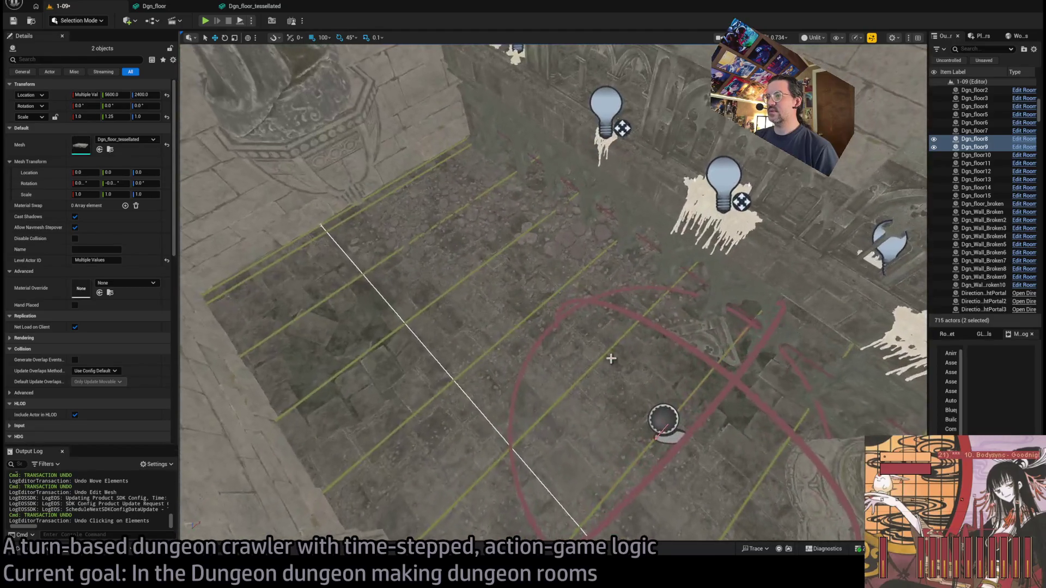
Move Dgn_floor10 to Location Y 3500 using grid snap 50, then start a play test
{"action": "left_click", "coordinate": [401, 307]}
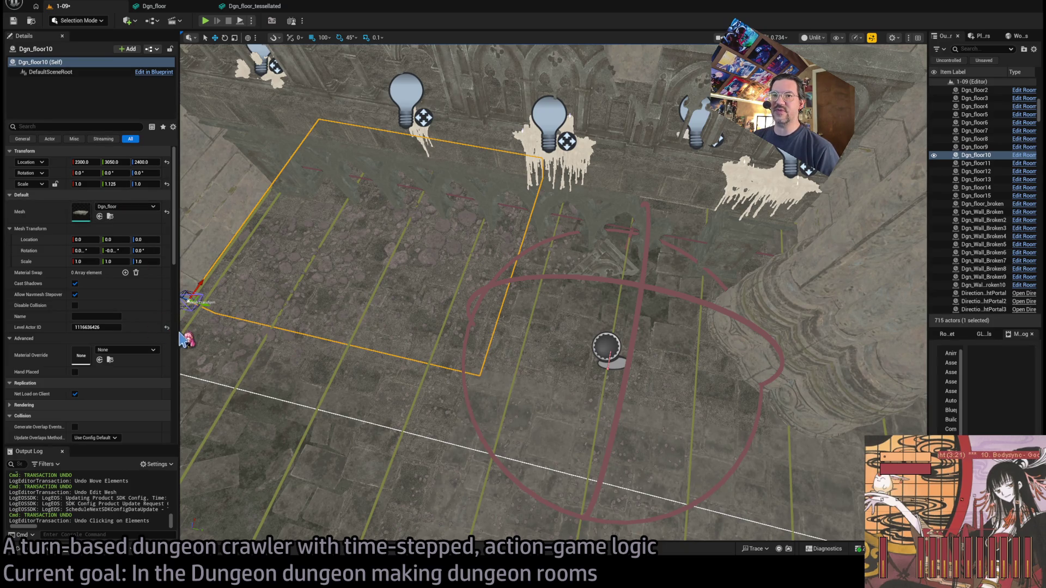
{"action": "mouse_move", "coordinate": [195, 301]}
{"action": "left_mouse_down"}
{"action": "mouse_move", "coordinate": [376, 334]}
{"action": "mouse_move", "coordinate": [427, 312]}
{"action": "left_mouse_up"}
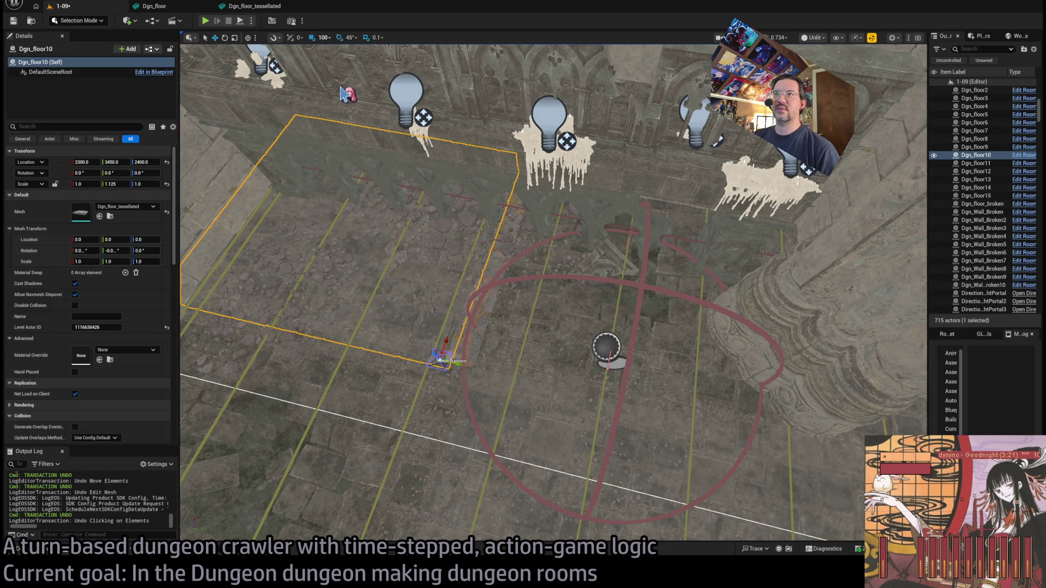
{"action": "key", "text": "bracketleft"}
{"action": "left_click_drag", "start_coordinate": [442, 359], "coordinate": [477, 364]}
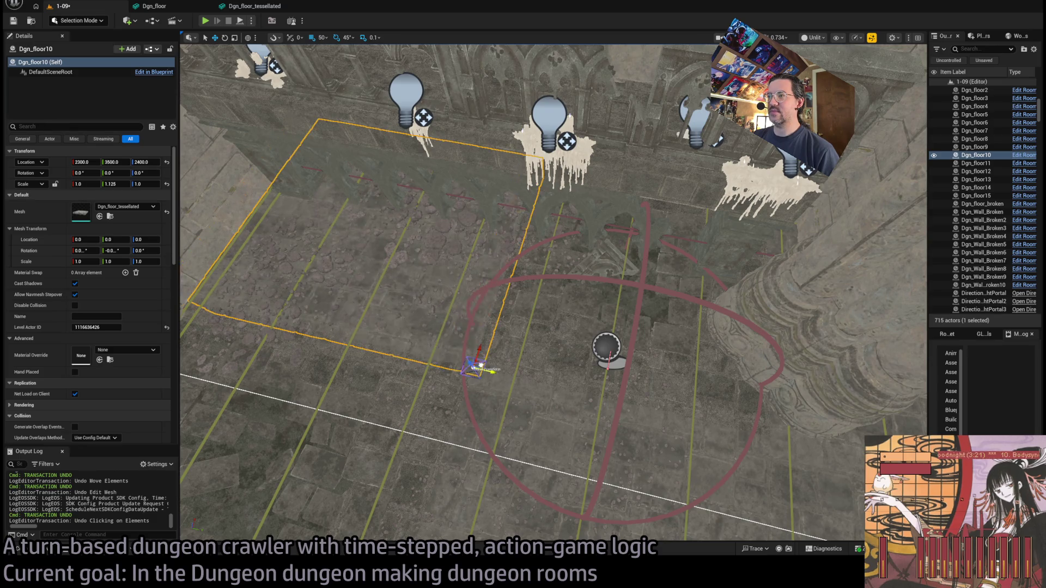
{"action": "key", "text": "f"}
{"action": "scroll", "coordinate": [484, 447], "scroll_direction": "up", "scroll_amount": 5}
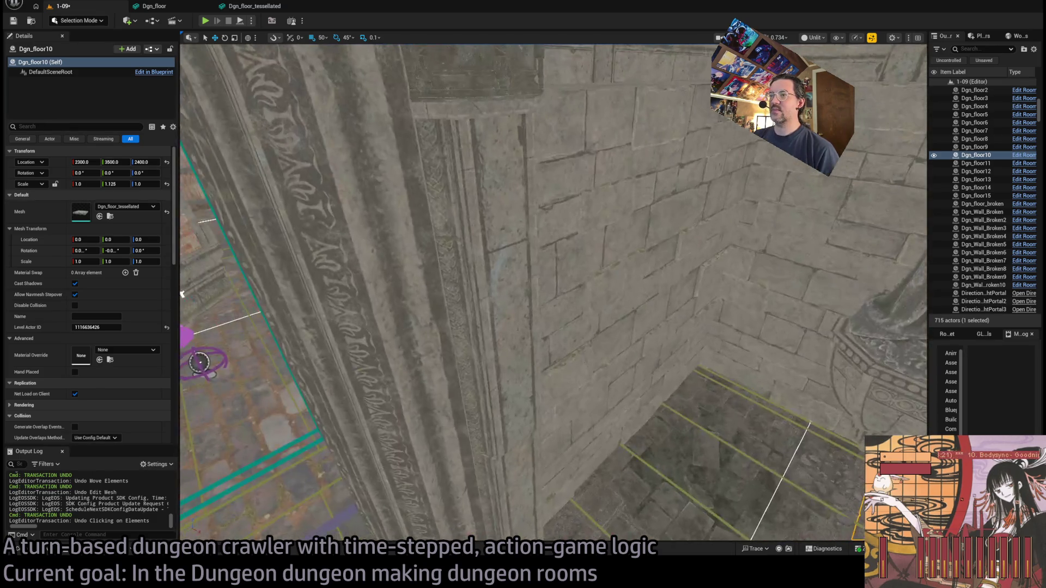
{"action": "left_click", "coordinate": [206, 22]}
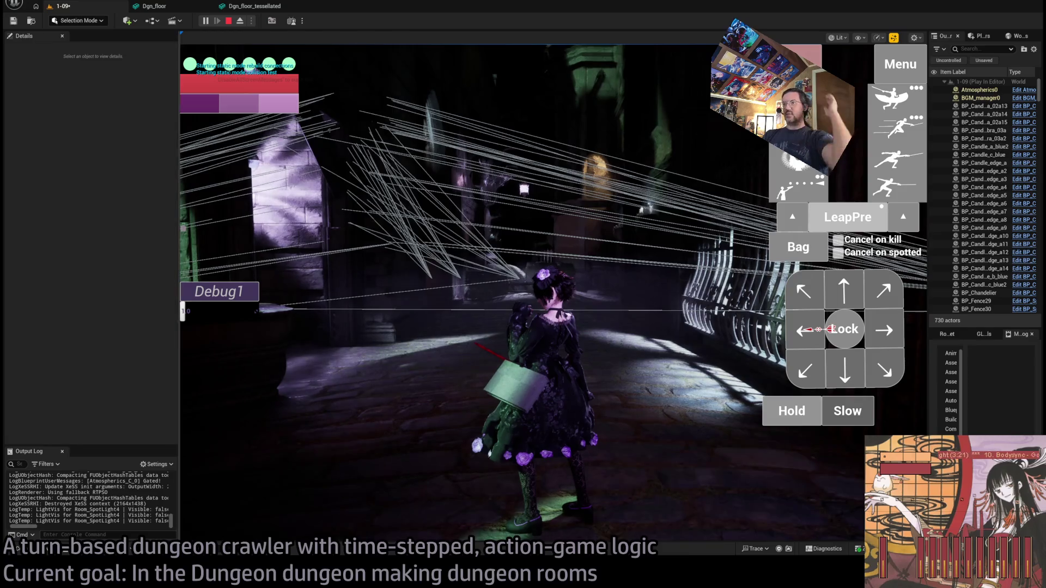
Stop the play test and turn off Debug Light Visibility on Room_SpotLight4
{"action": "key", "text": "Escape"}
{"action": "key", "text": "f"}
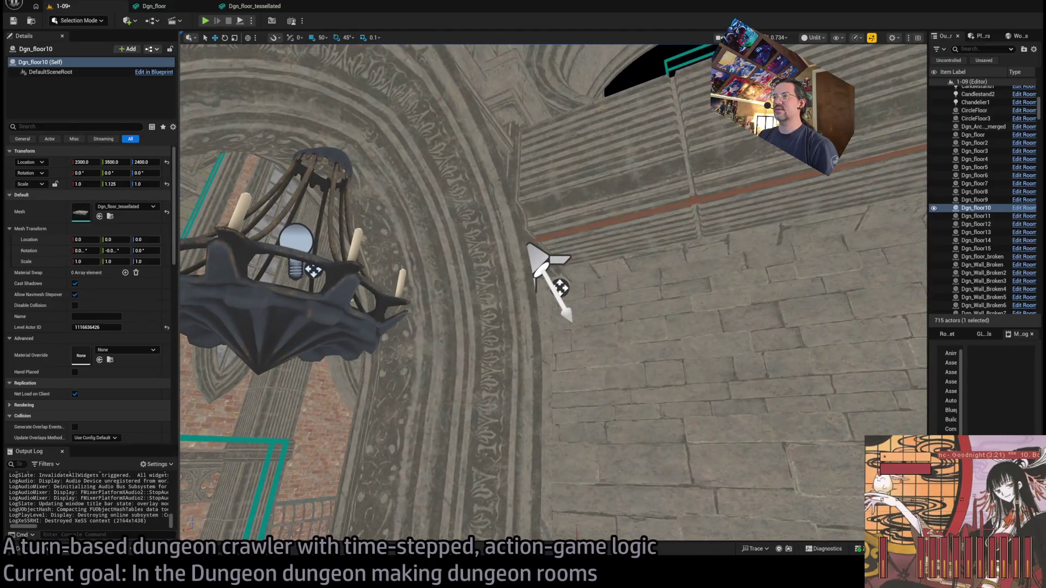
{"action": "left_click", "coordinate": [542, 264]}
{"action": "scroll", "coordinate": [65, 384], "scroll_direction": "down", "scroll_amount": 15}
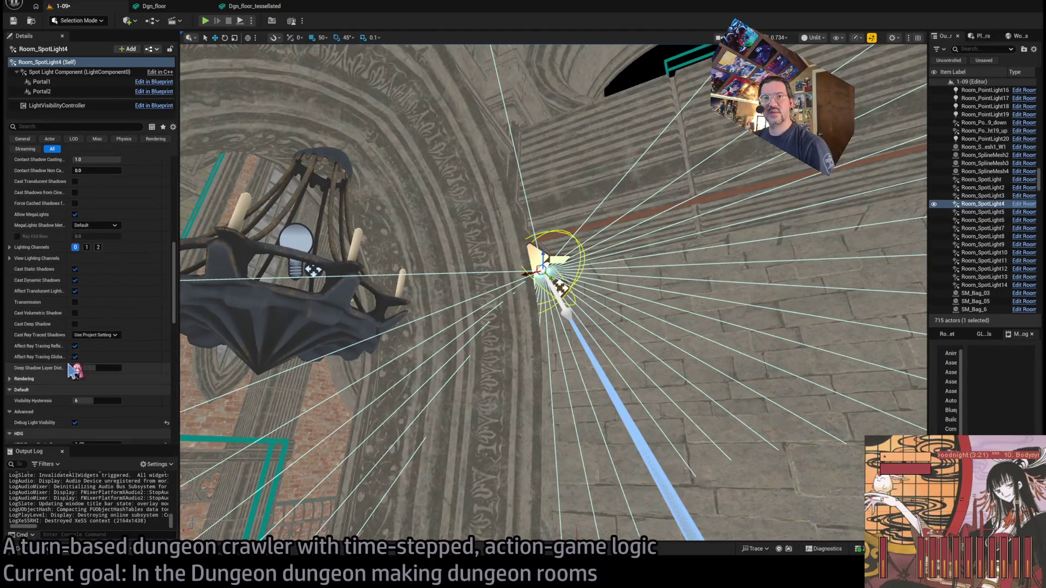
{"action": "left_click", "coordinate": [74, 423]}
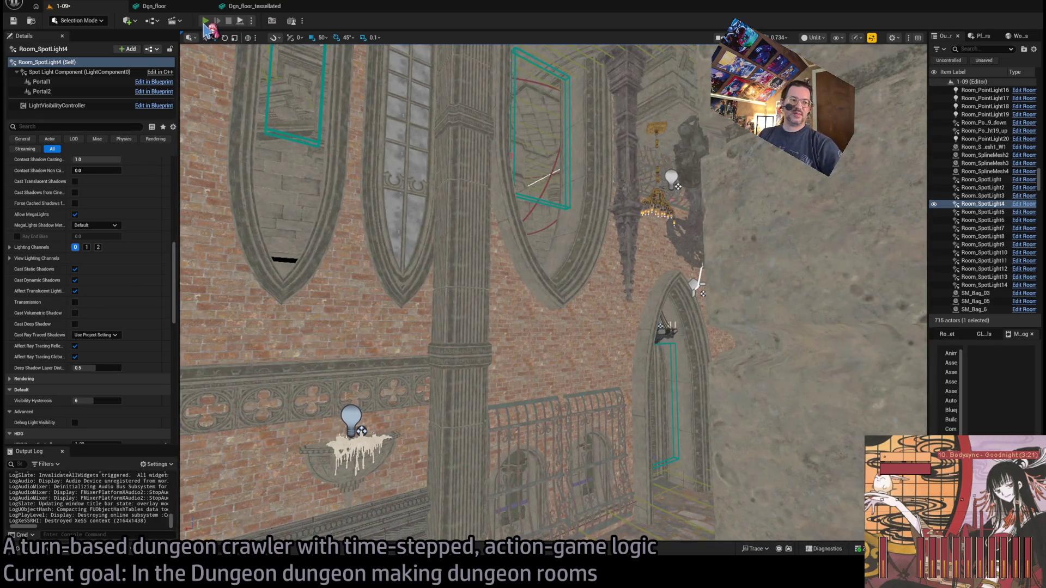
{"action": "left_click", "coordinate": [205, 21]}
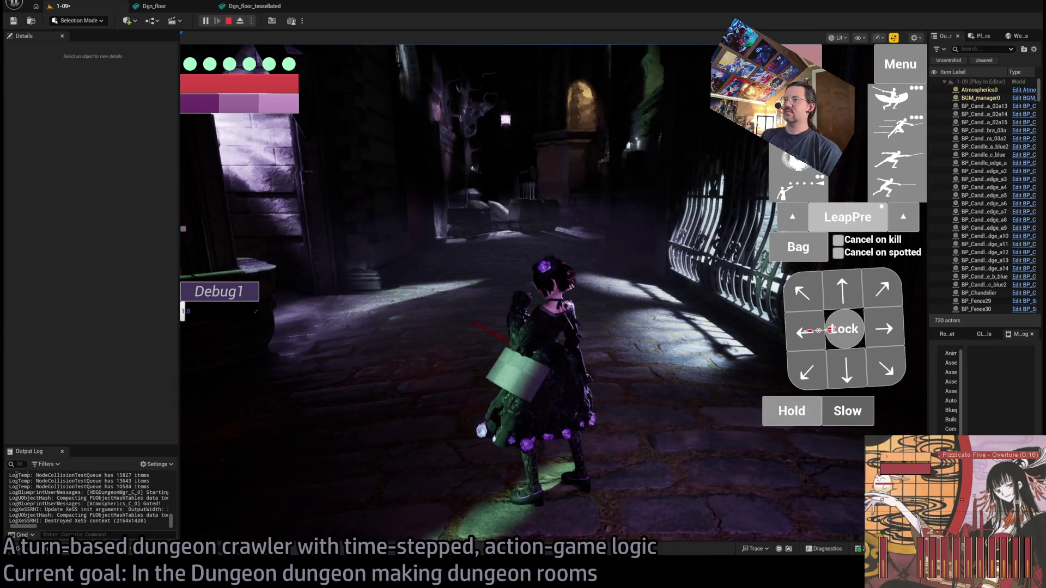
{"action": "left_click", "coordinate": [678, 171]}
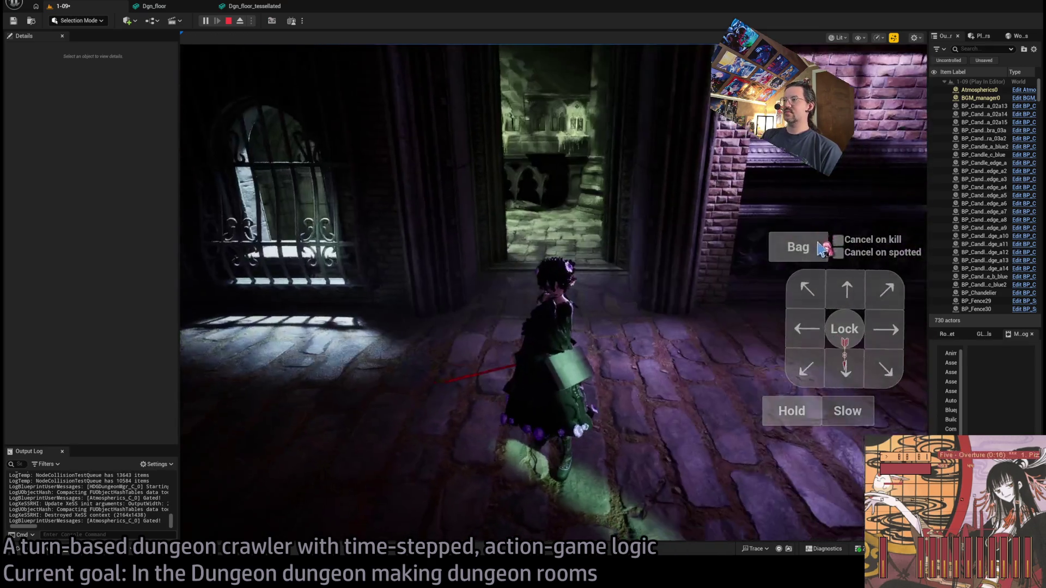
{"action": "left_click", "coordinate": [842, 299]}
{"action": "left_click", "coordinate": [251, 392]}
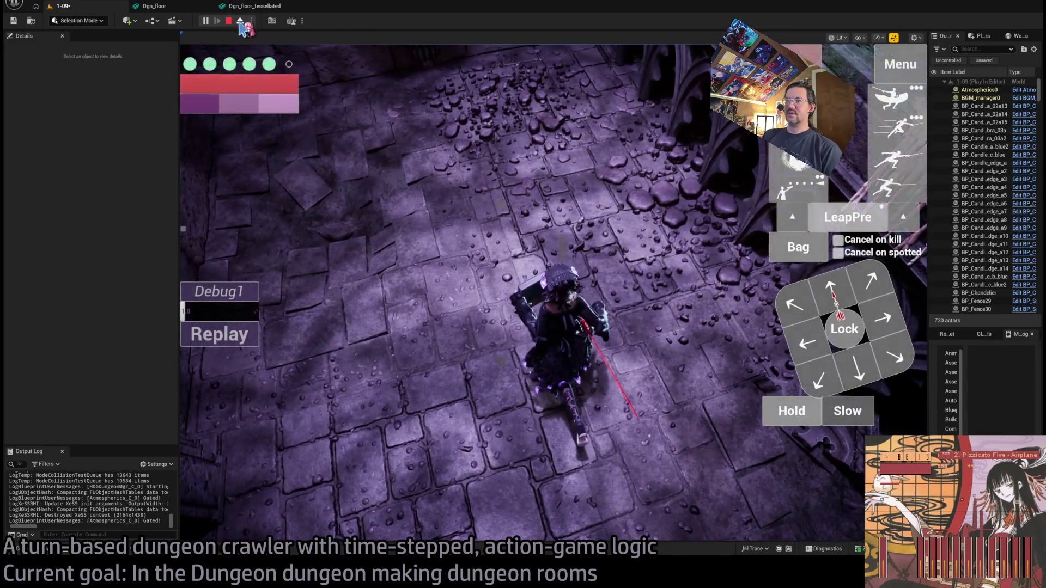
{"action": "left_click", "coordinate": [239, 22]}
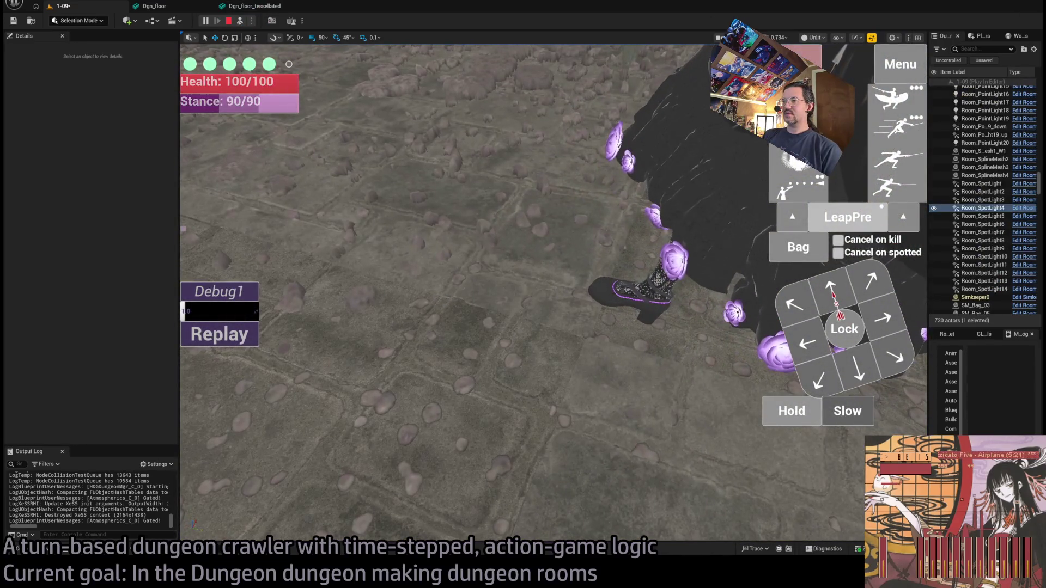
{"action": "left_click", "coordinate": [240, 22]}
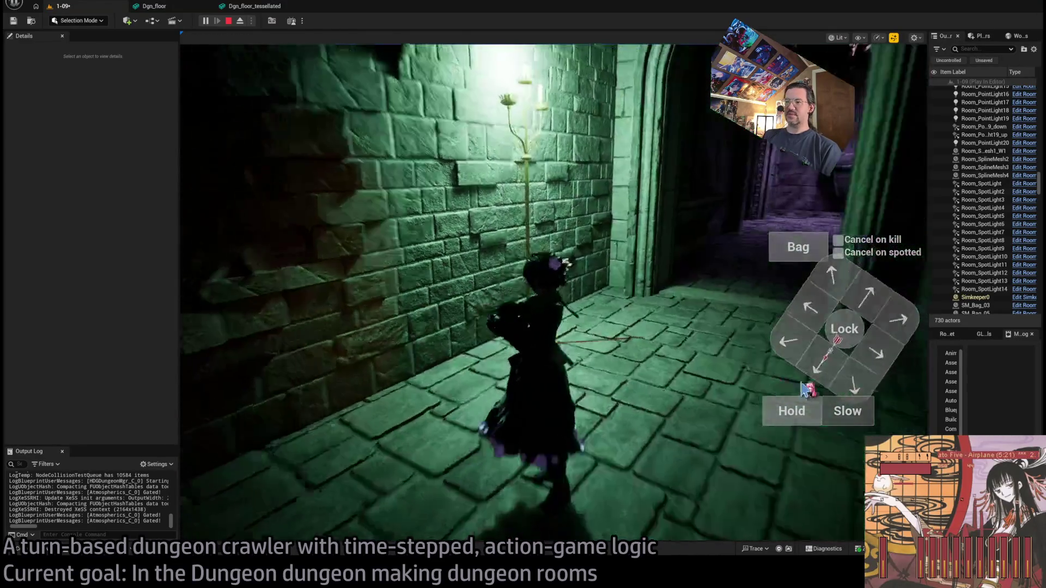
{"action": "key", "text": "Escape"}
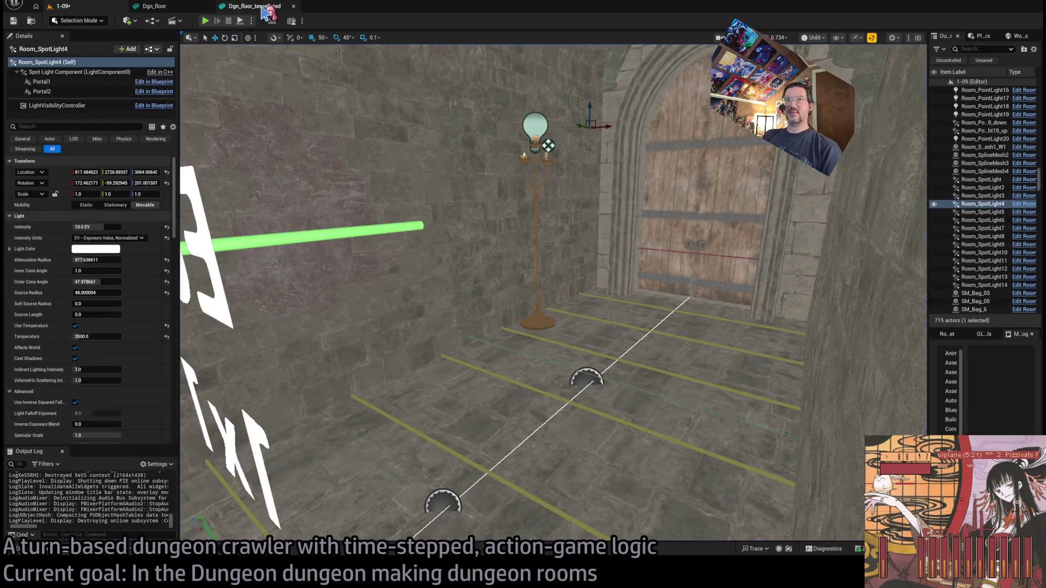
In the Dgn_floor_tessellated mesh, set the second collision box's X/Y Extent to 375
{"action": "left_click", "coordinate": [266, 7]}
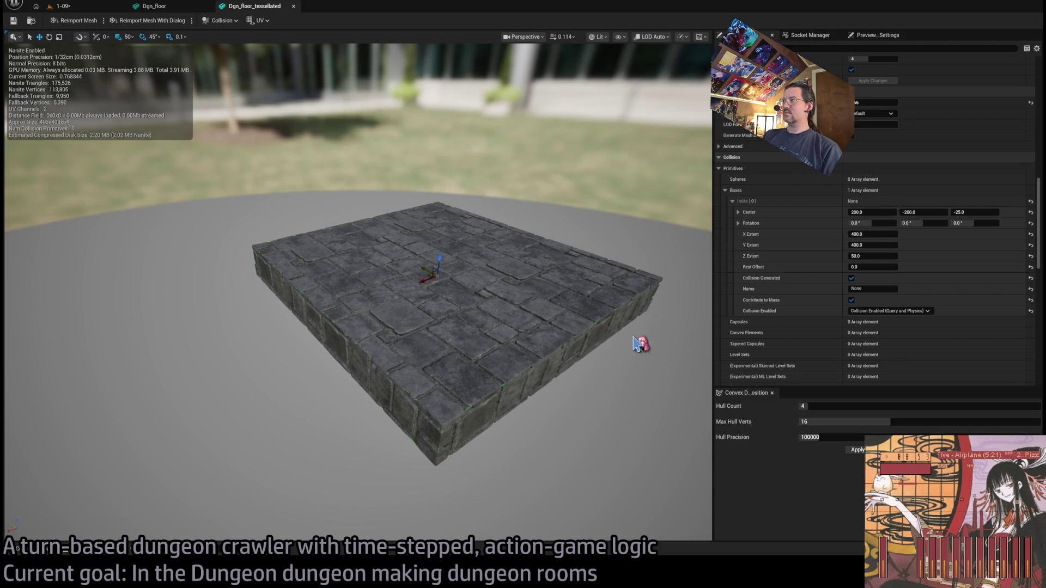
{"action": "left_click", "coordinate": [738, 212]}
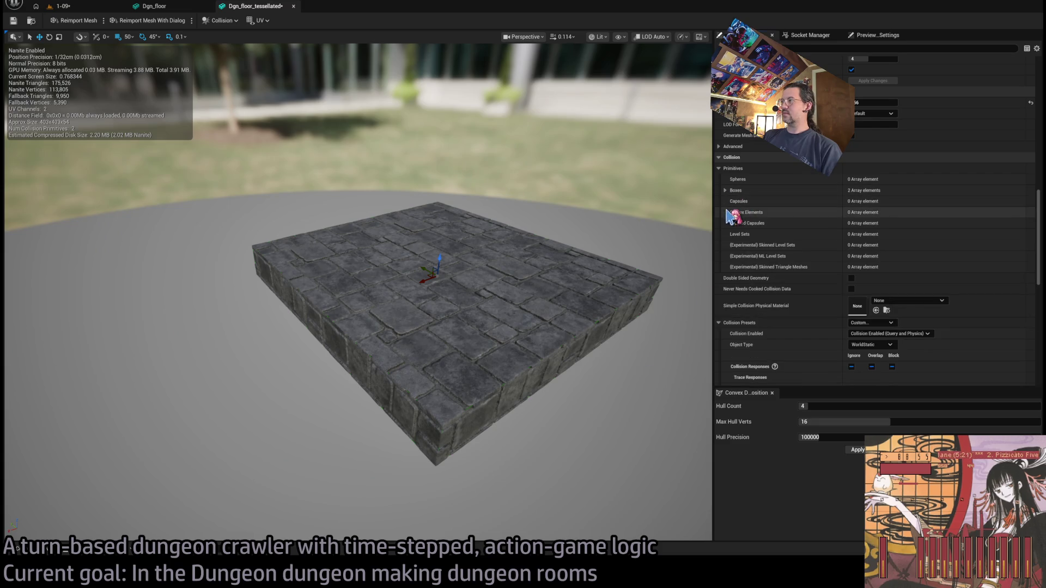
{"action": "left_click", "coordinate": [738, 212]}
{"action": "left_click", "coordinate": [732, 201]}
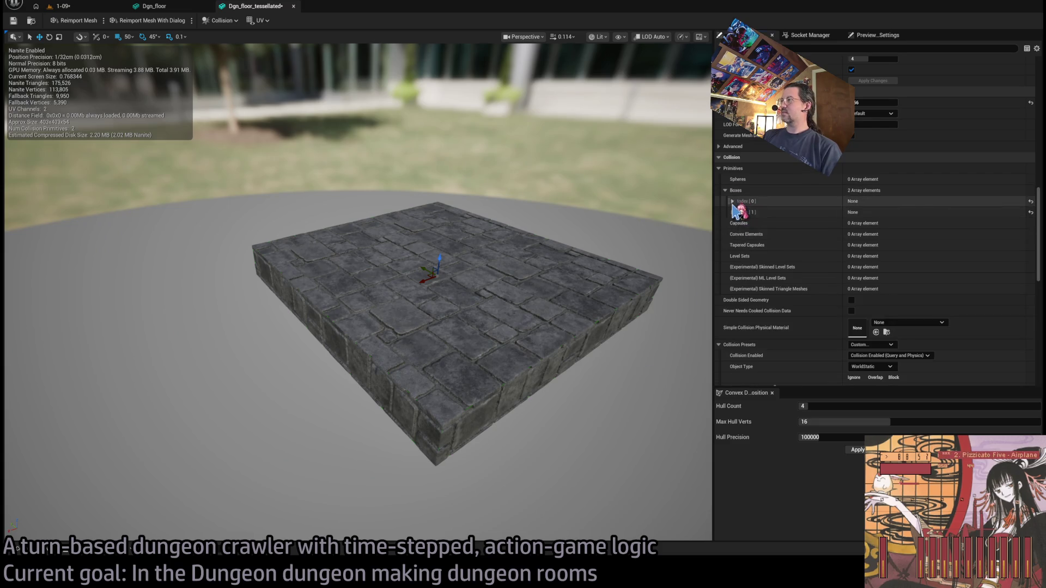
{"action": "left_click", "coordinate": [732, 212]}
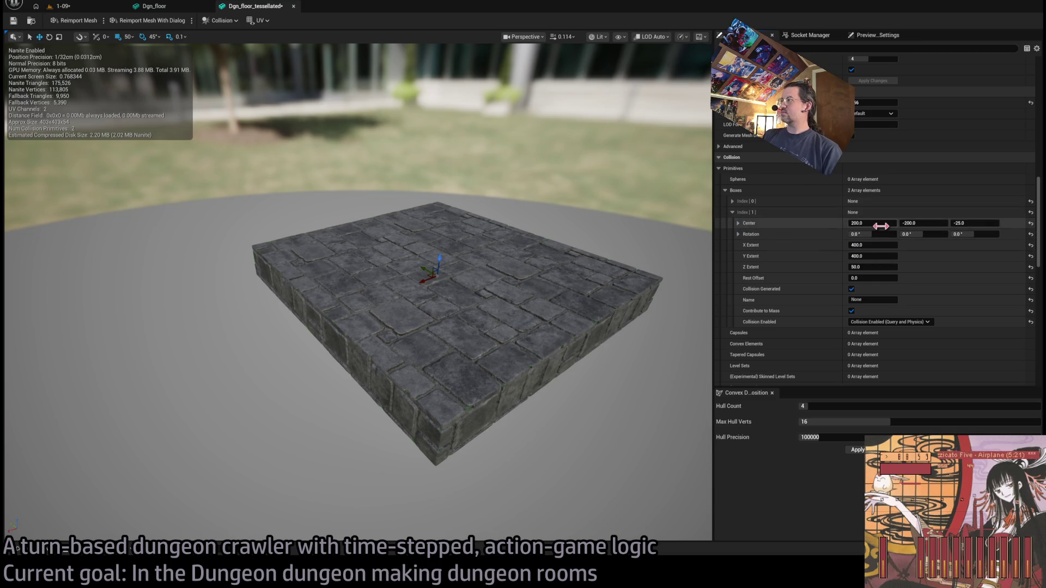
{"action": "left_click", "coordinate": [872, 245]}
{"action": "type", "text": "375"}
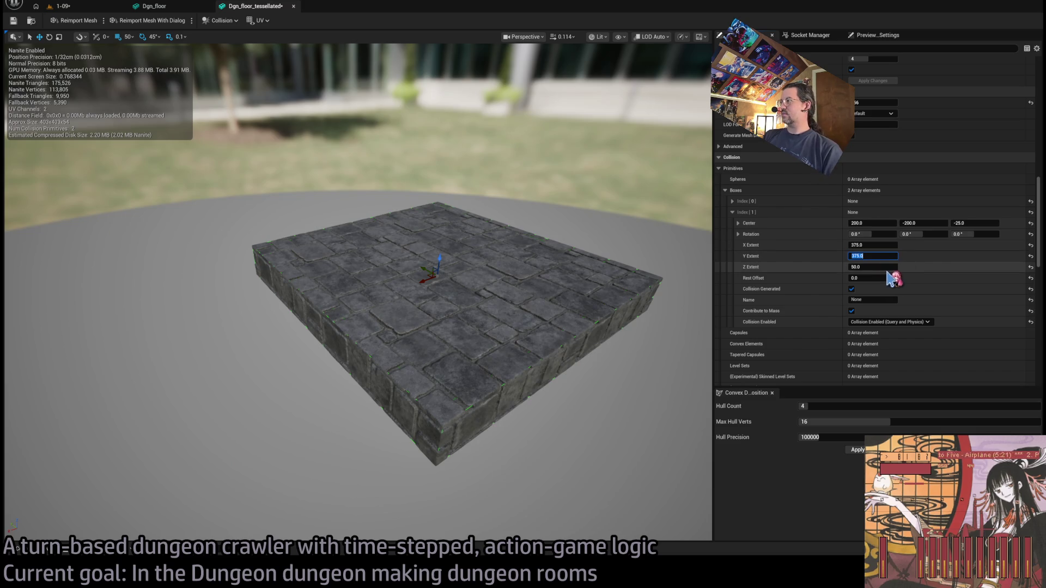
Set the second box's Z Extent to about 51.05 and return to the 1-09 level
{"action": "left_click_drag", "start_coordinate": [884, 269], "coordinate": [896, 269]}
{"action": "mouse_move", "coordinate": [382, 273]}
{"action": "left_mouse_down"}
{"action": "mouse_move", "coordinate": [327, 256]}
{"action": "mouse_move", "coordinate": [289, 185]}
{"action": "left_mouse_up"}
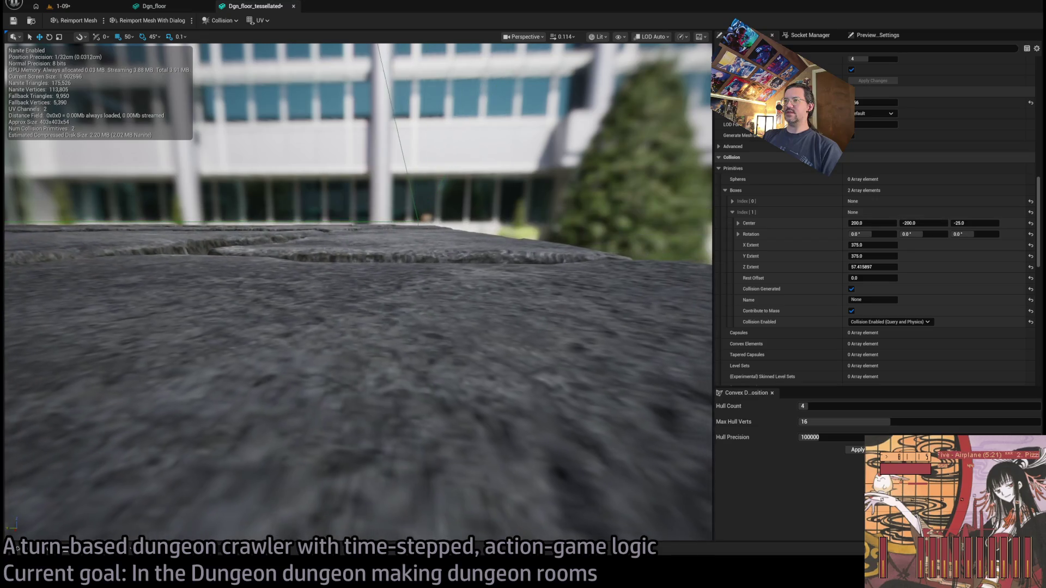
{"action": "left_click_drag", "start_coordinate": [872, 266], "coordinate": [858, 267]}
{"action": "left_click", "coordinate": [871, 267]}
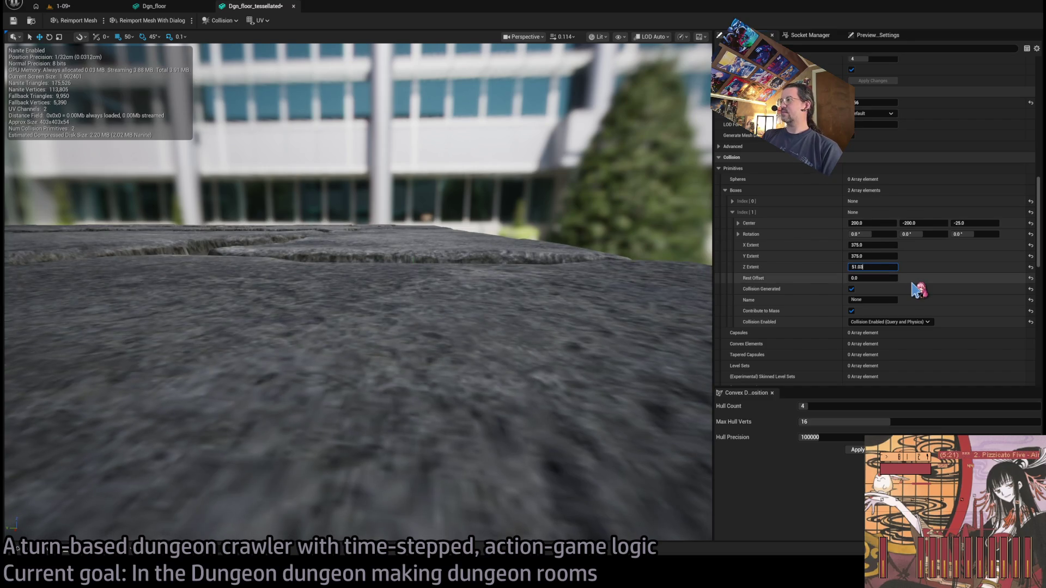
{"action": "mouse_move", "coordinate": [626, 294]}
{"action": "left_mouse_down"}
{"action": "mouse_move", "coordinate": [539, 267]}
{"action": "mouse_move", "coordinate": [455, 292]}
{"action": "left_mouse_up"}
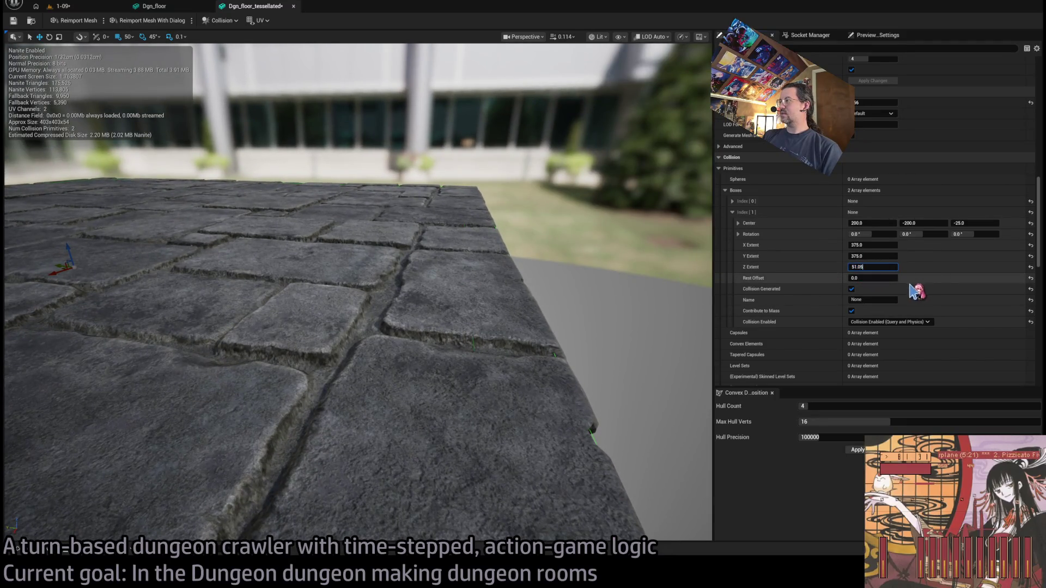
{"action": "left_click_drag", "start_coordinate": [565, 278], "coordinate": [531, 263]}
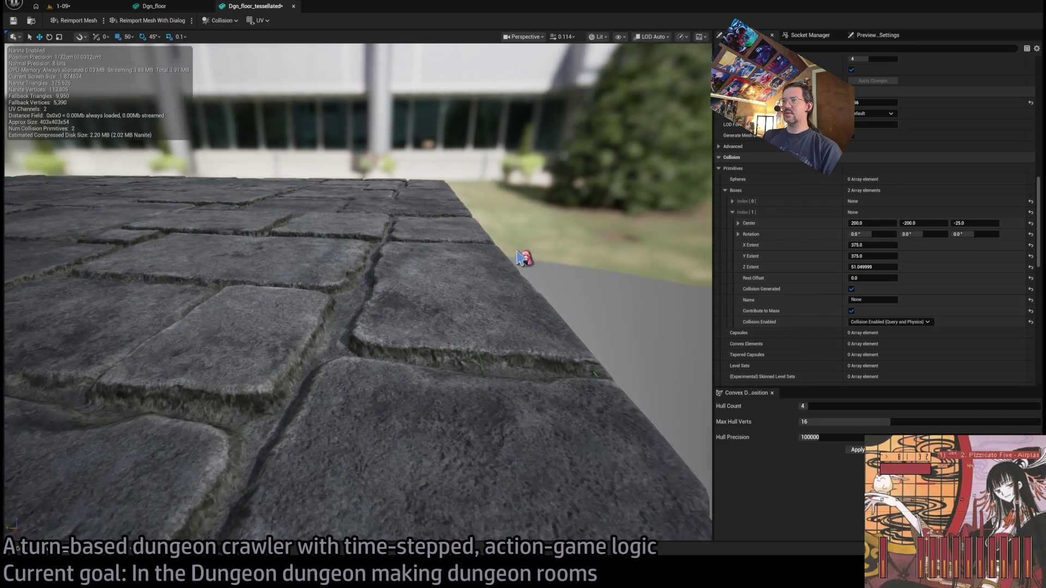
{"action": "mouse_move", "coordinate": [17, 61]}
{"action": "left_mouse_down"}
{"action": "mouse_move", "coordinate": [17, 82]}
{"action": "mouse_move", "coordinate": [17, 61]}
{"action": "left_mouse_up"}
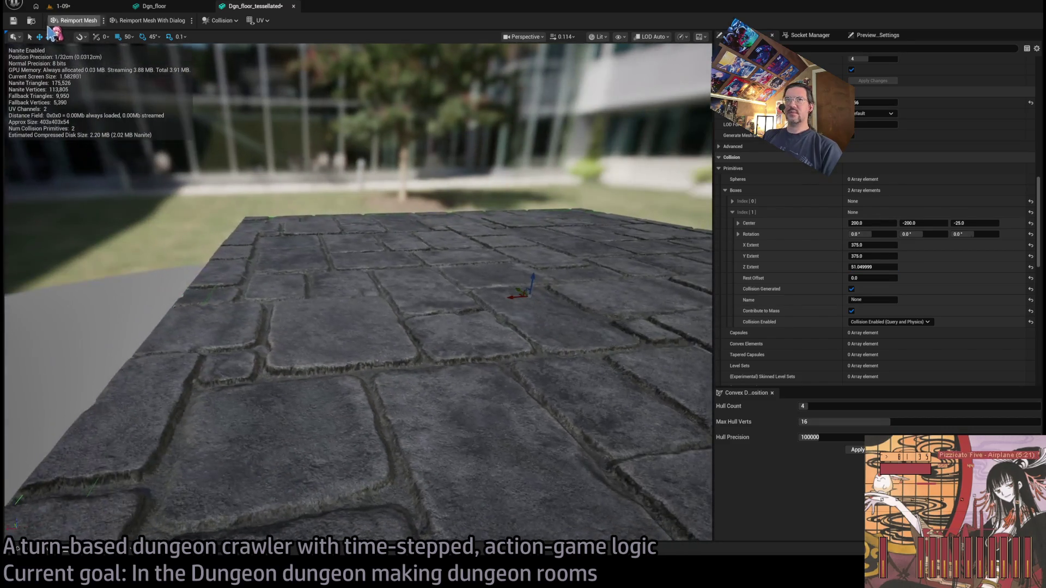
{"action": "left_click", "coordinate": [73, 8]}
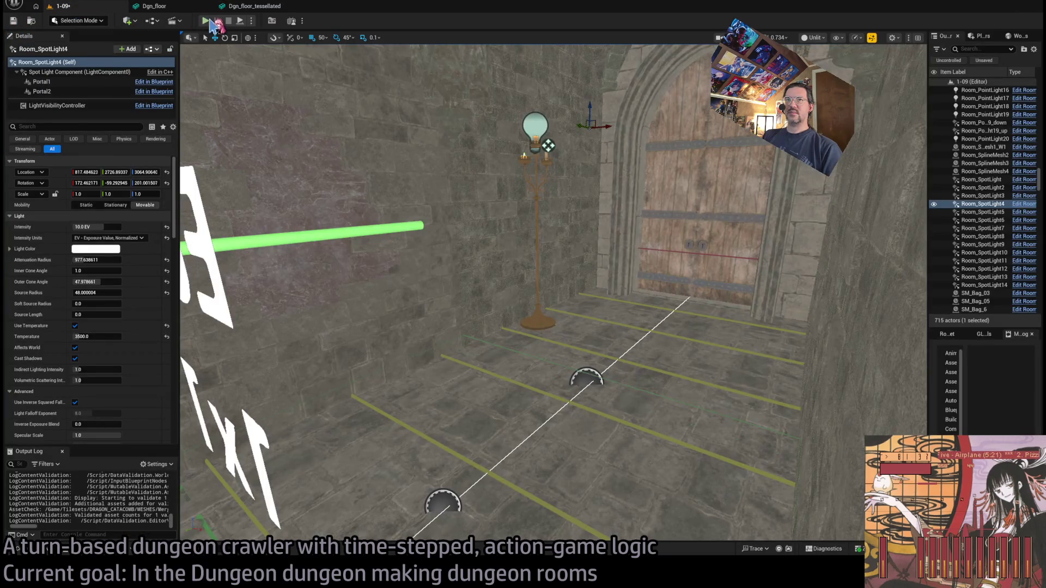
{"action": "key", "text": "alt+p"}
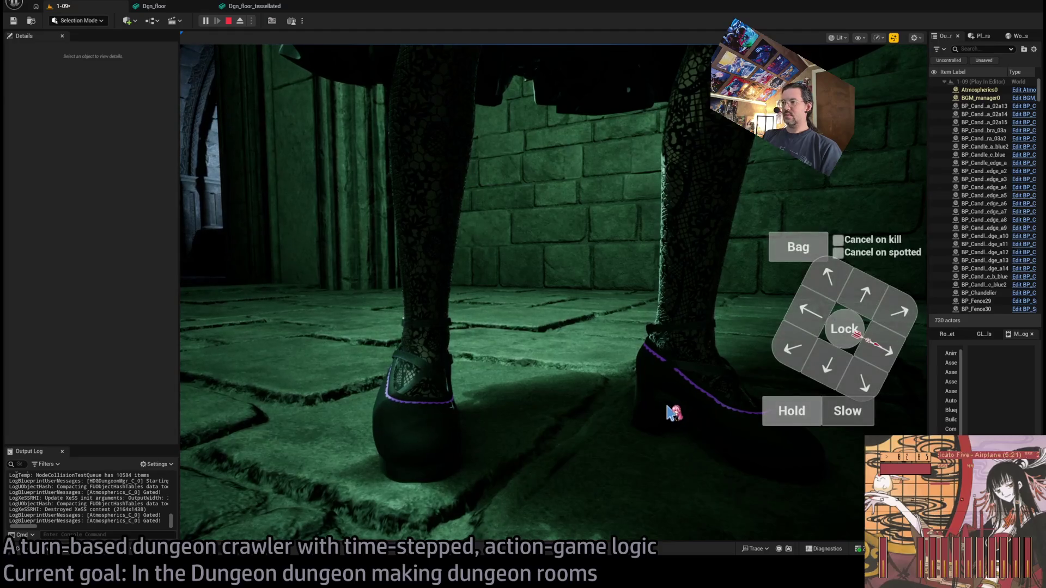
{"action": "key", "text": "Escape"}
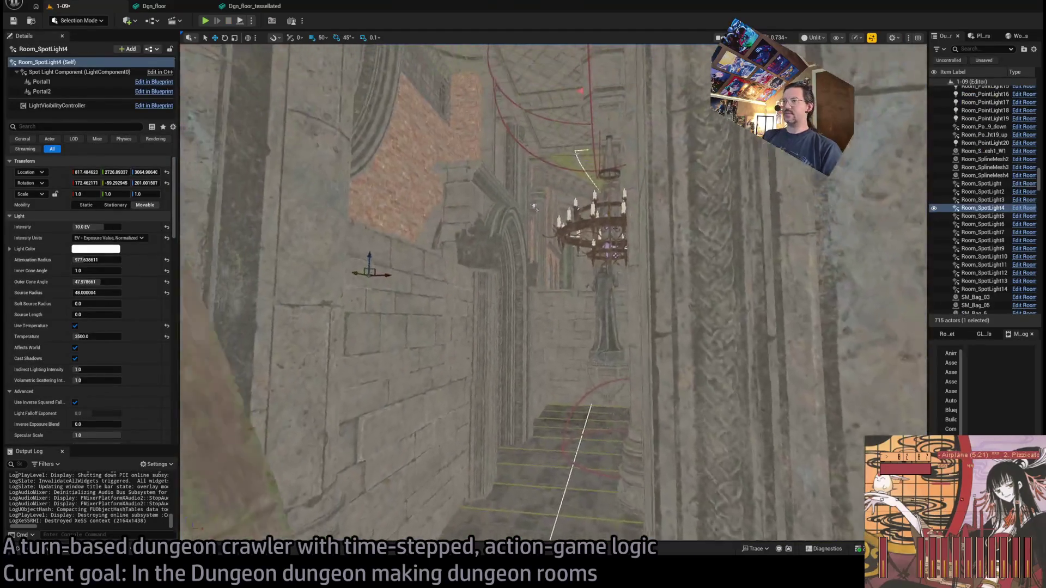
{"action": "left_click_drag", "start_coordinate": [534, 207], "coordinate": [918, 315]}
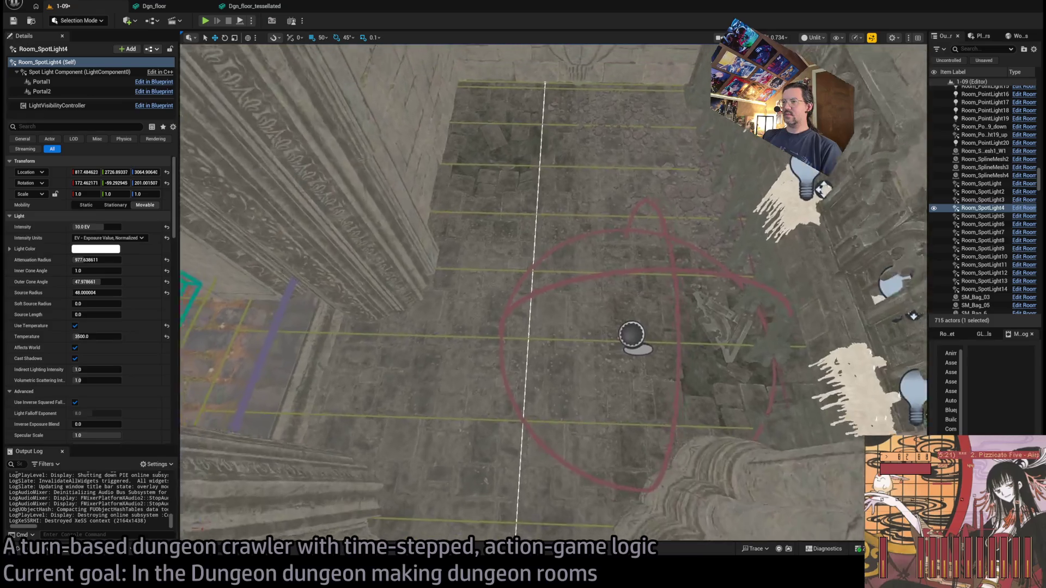
Move Dgn_floor10 from Y 3100 to 3050 and start a play test with Alt+P
{"action": "left_click", "coordinate": [567, 294]}
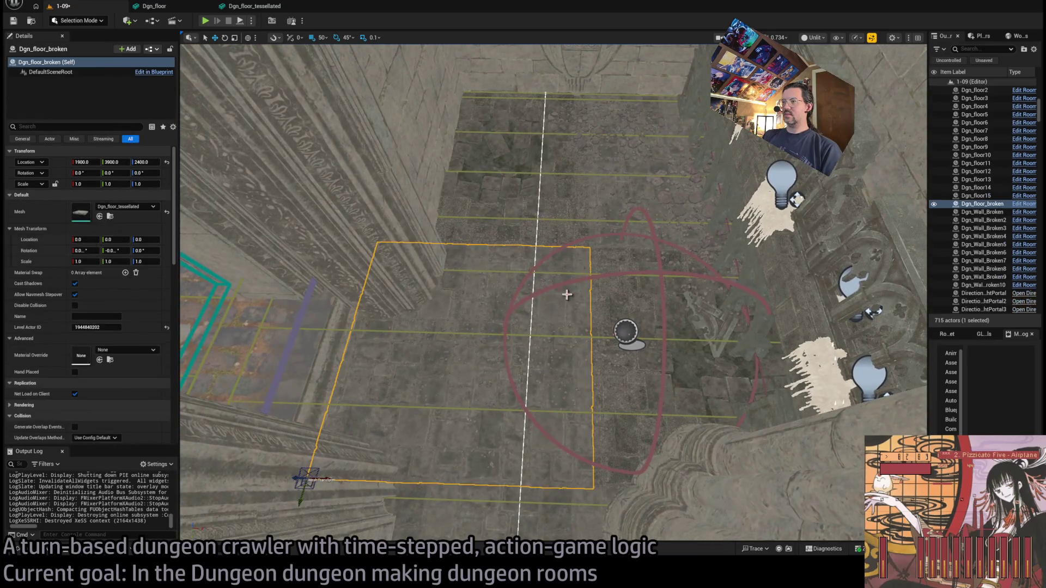
{"action": "left_click", "coordinate": [638, 183], "text": "ctrl"}
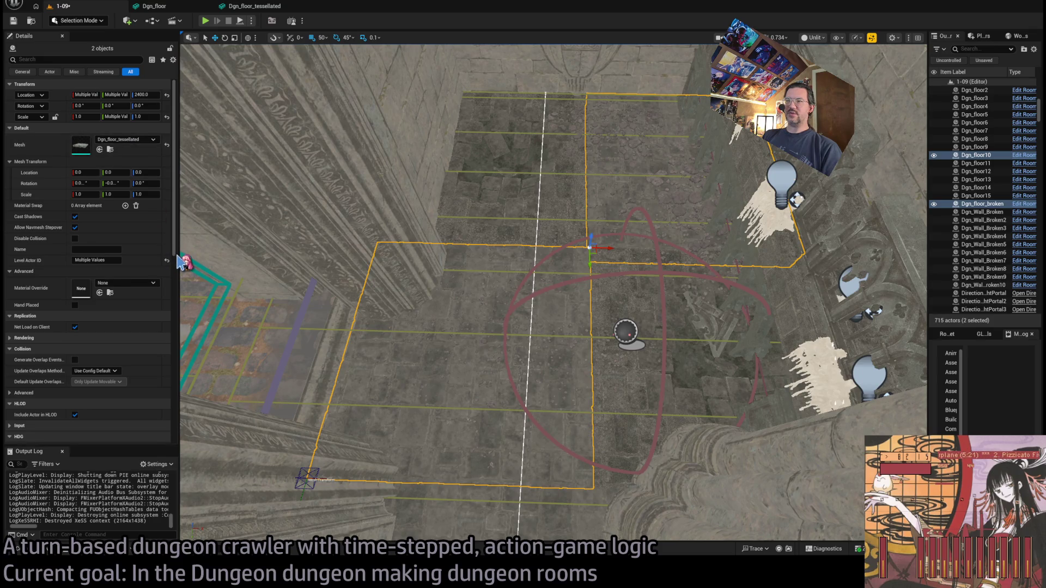
{"action": "mouse_move", "coordinate": [327, 305]}
{"action": "left_mouse_down"}
{"action": "mouse_move", "coordinate": [463, 355]}
{"action": "mouse_move", "coordinate": [231, 339]}
{"action": "mouse_move", "coordinate": [257, 340]}
{"action": "left_mouse_up"}
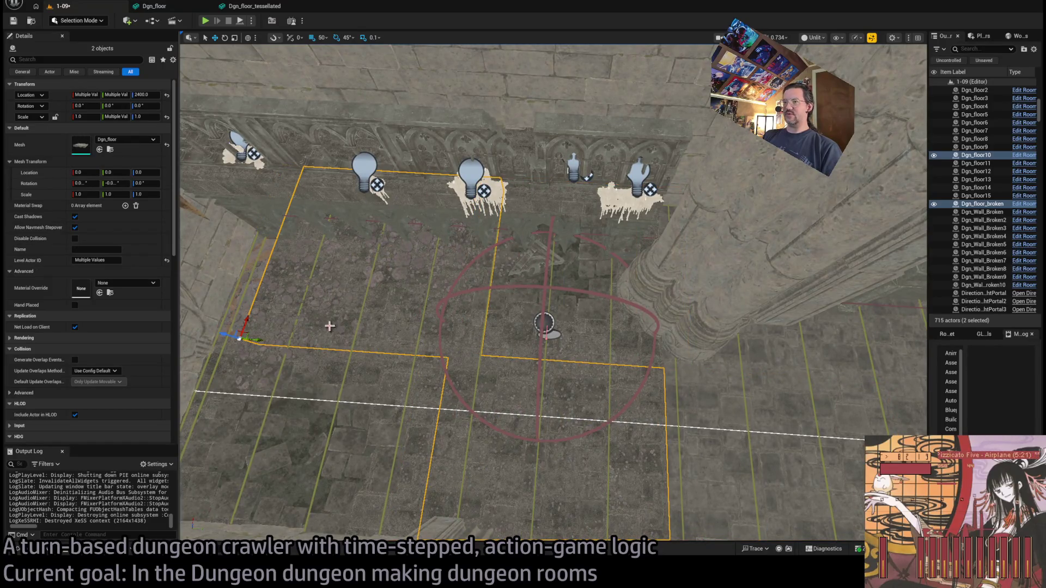
{"action": "left_click", "coordinate": [295, 249]}
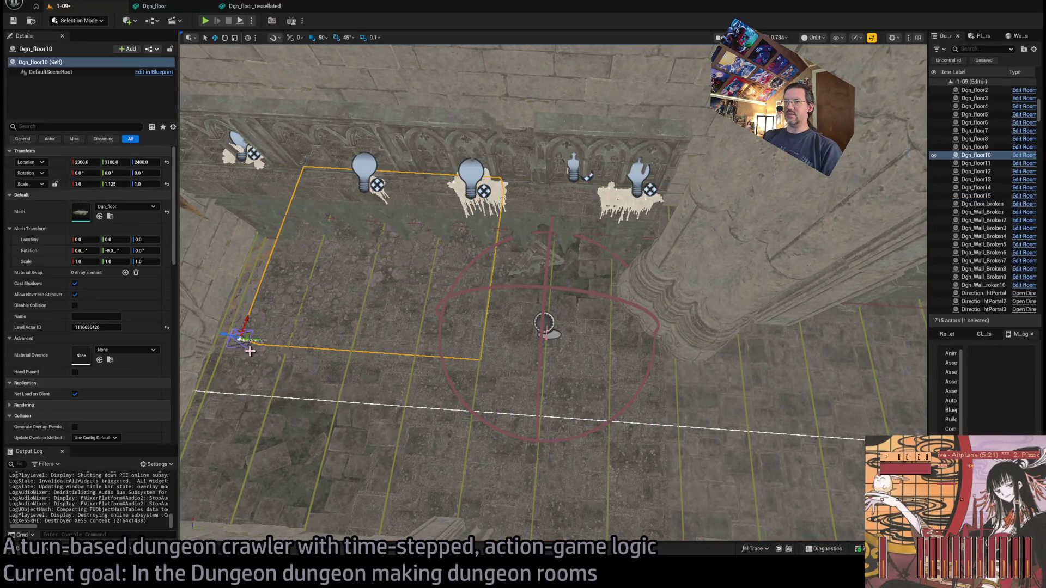
{"action": "left_click_drag", "start_coordinate": [248, 340], "coordinate": [221, 339]}
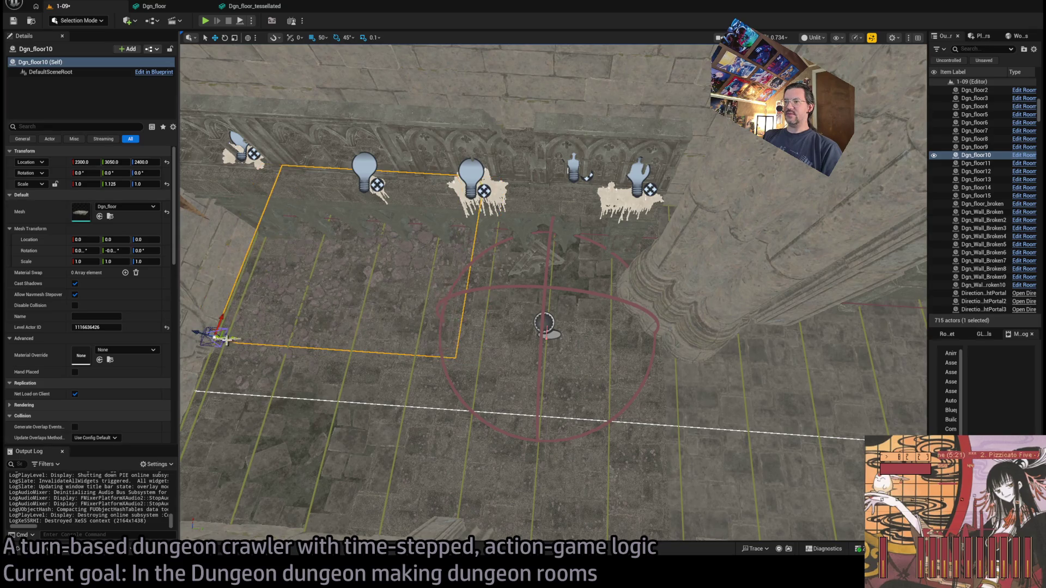
{"action": "scroll", "coordinate": [544, 322], "scroll_direction": "up", "scroll_amount": 5}
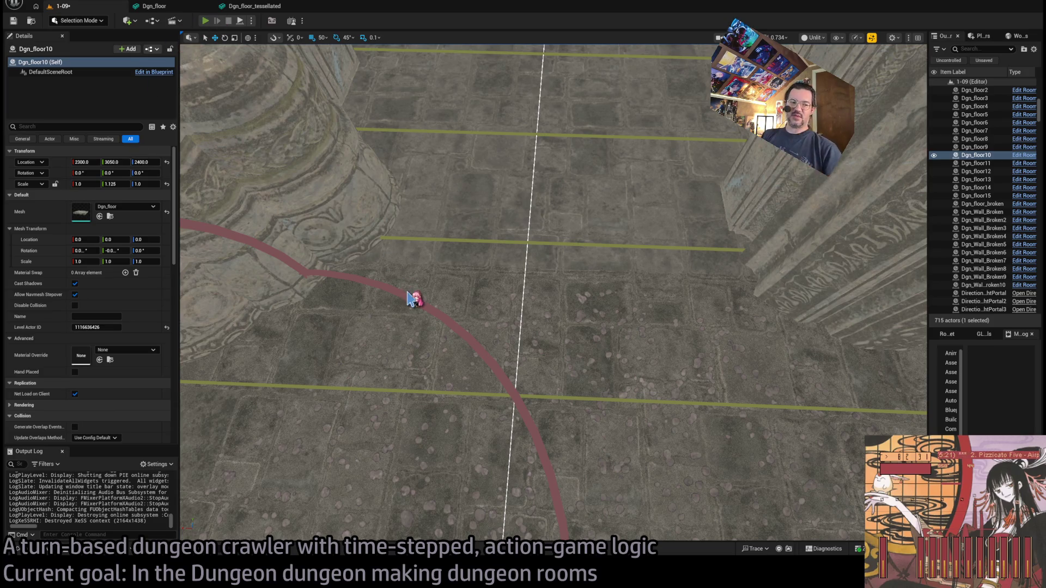
{"action": "key", "text": "alt+p"}
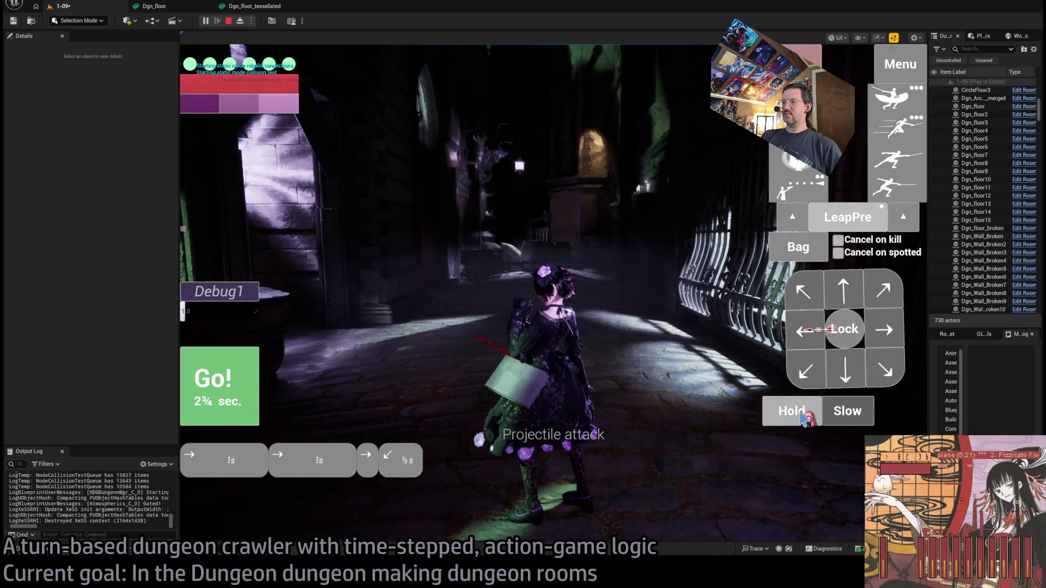
Run three Go! turns to bring the character into the green corridor, then stop the test
{"action": "left_click", "coordinate": [248, 416]}
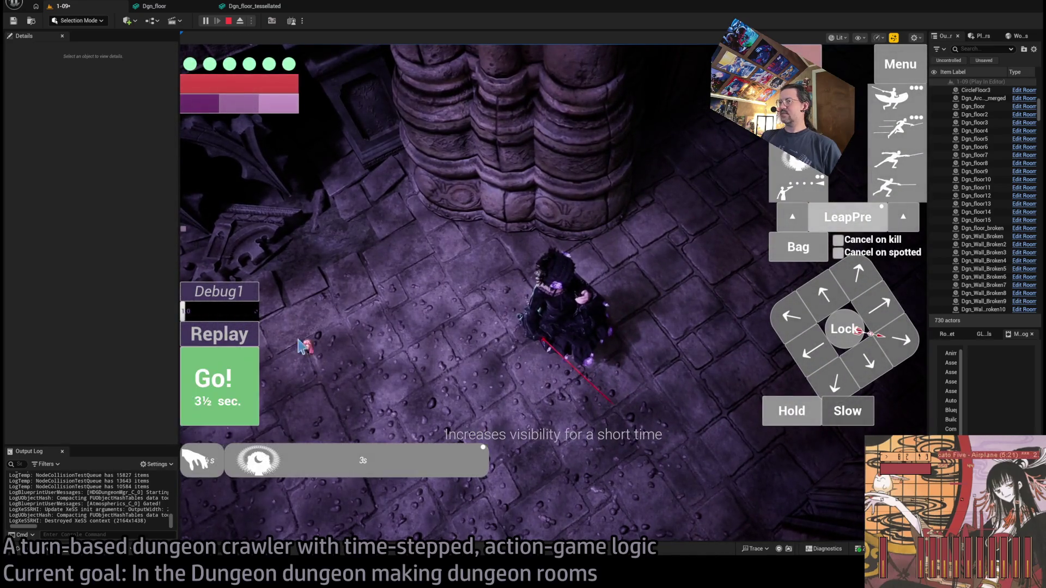
{"action": "left_click", "coordinate": [319, 342]}
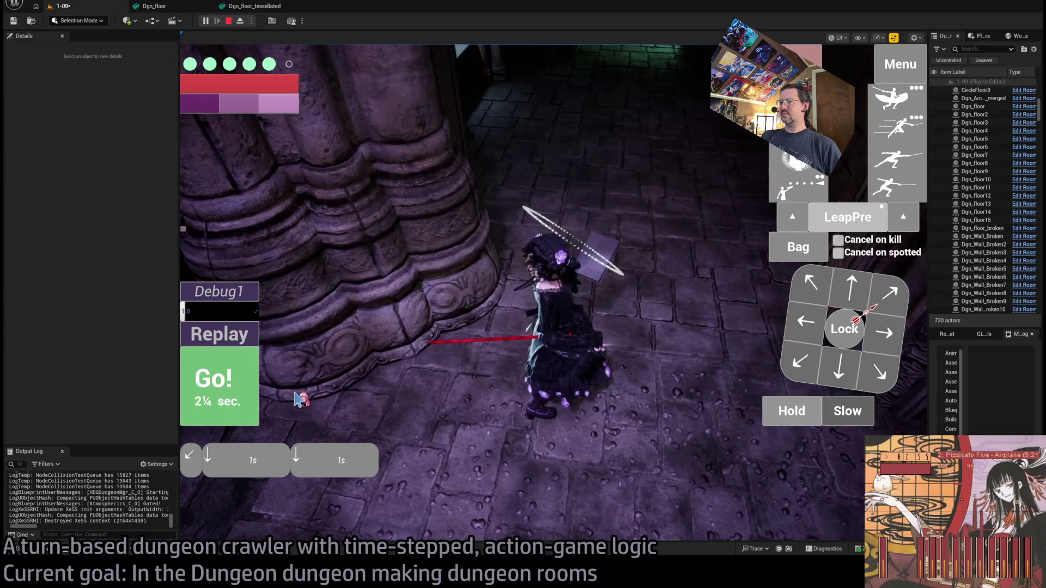
{"action": "left_click", "coordinate": [298, 400]}
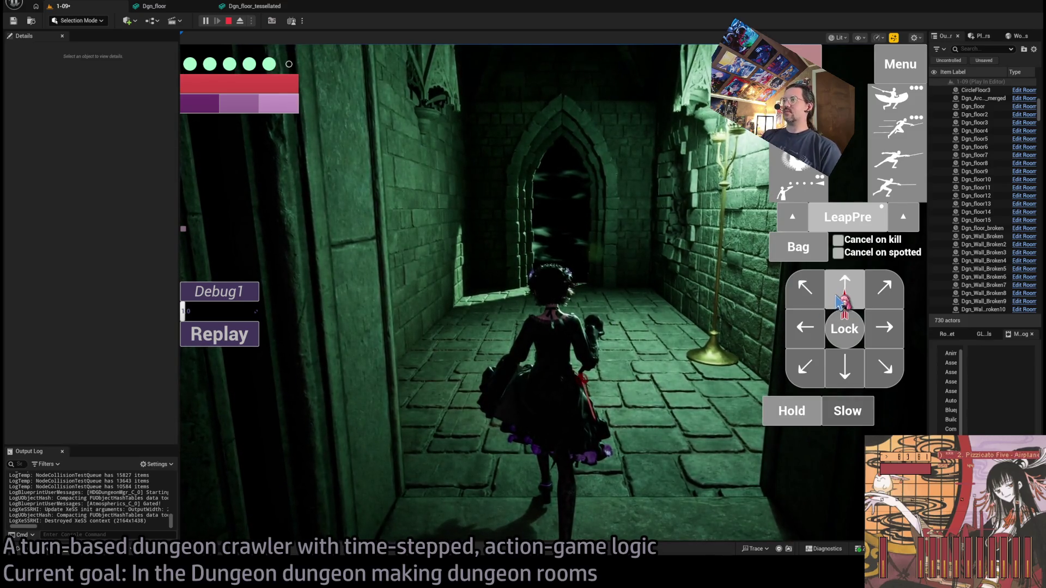
{"action": "key", "text": "Escape"}
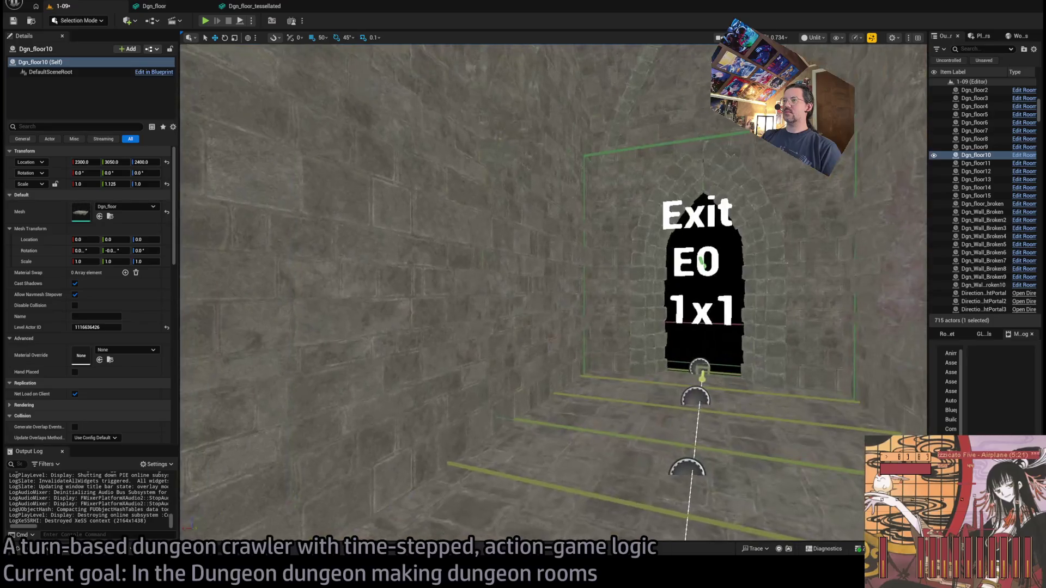
Give walls Dgn_Wall_Broken2, 3 and 5 the Dgn_wall_tessellated mesh, undoing the wrong floor mesh
{"action": "left_click", "coordinate": [497, 327]}
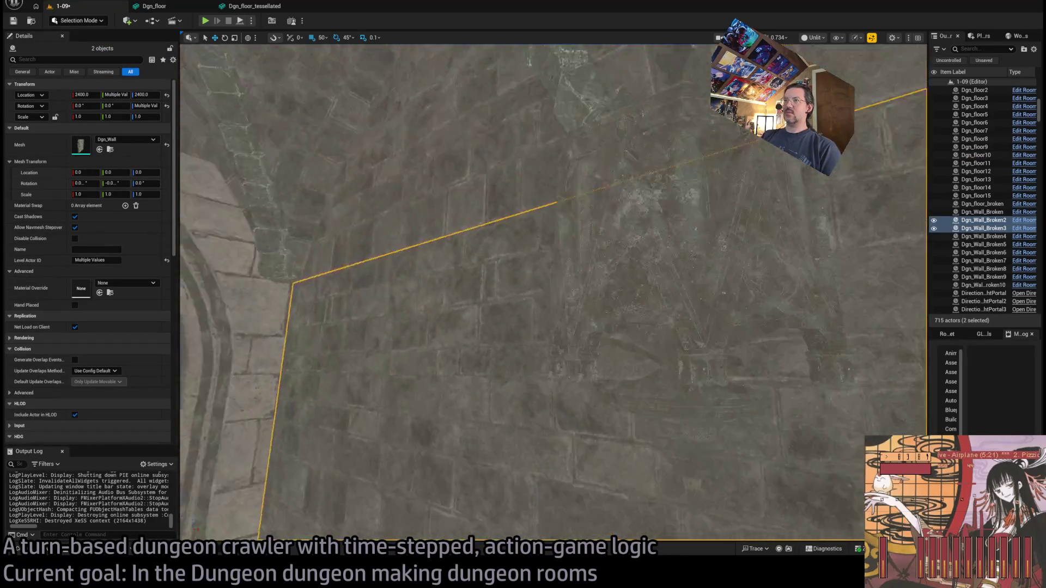
{"action": "left_click", "coordinate": [451, 254], "text": "ctrl"}
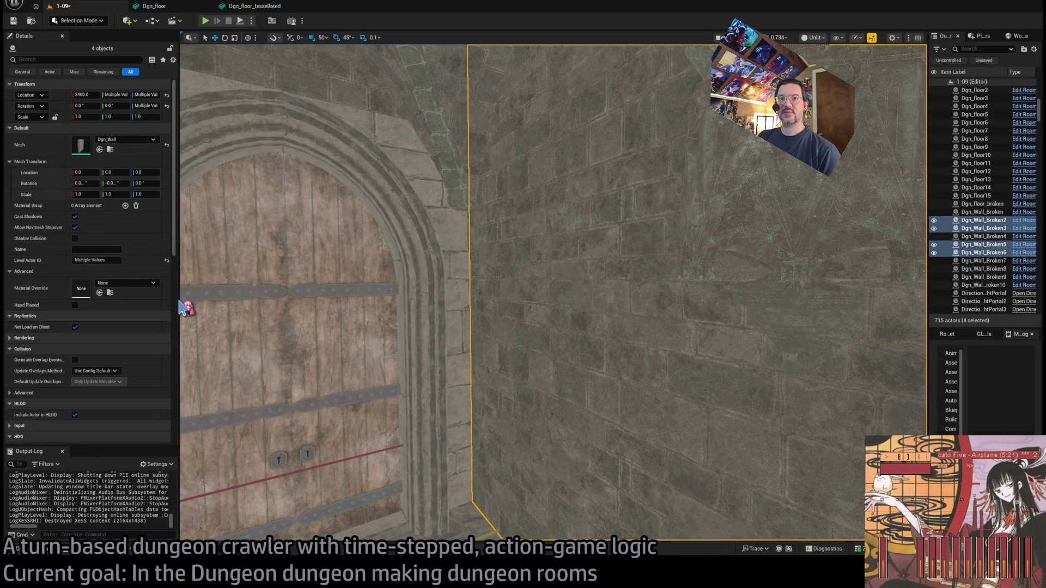
{"action": "key", "text": "ctrl+z"}
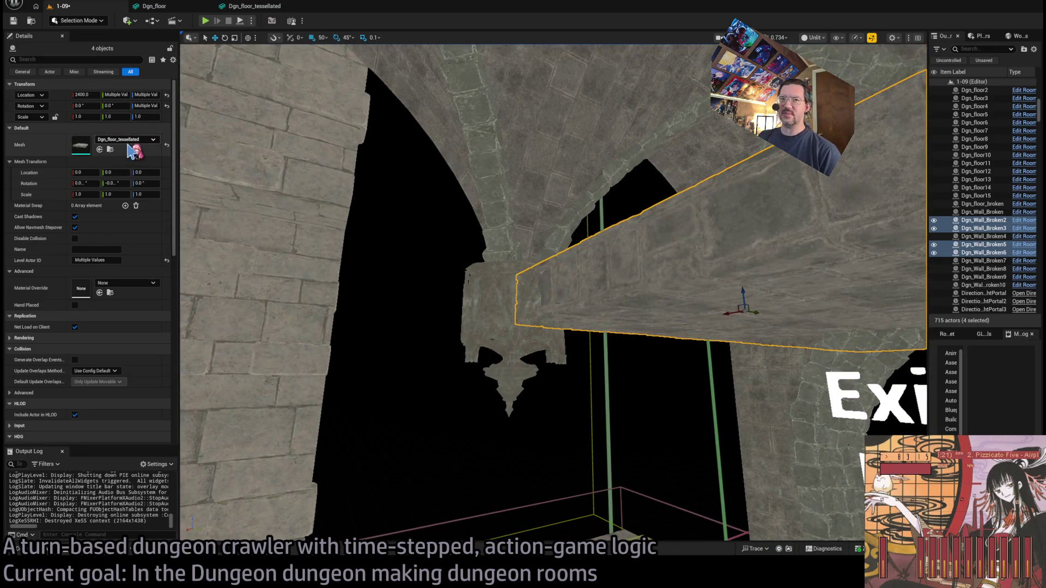
{"action": "key", "text": "ctrl+z"}
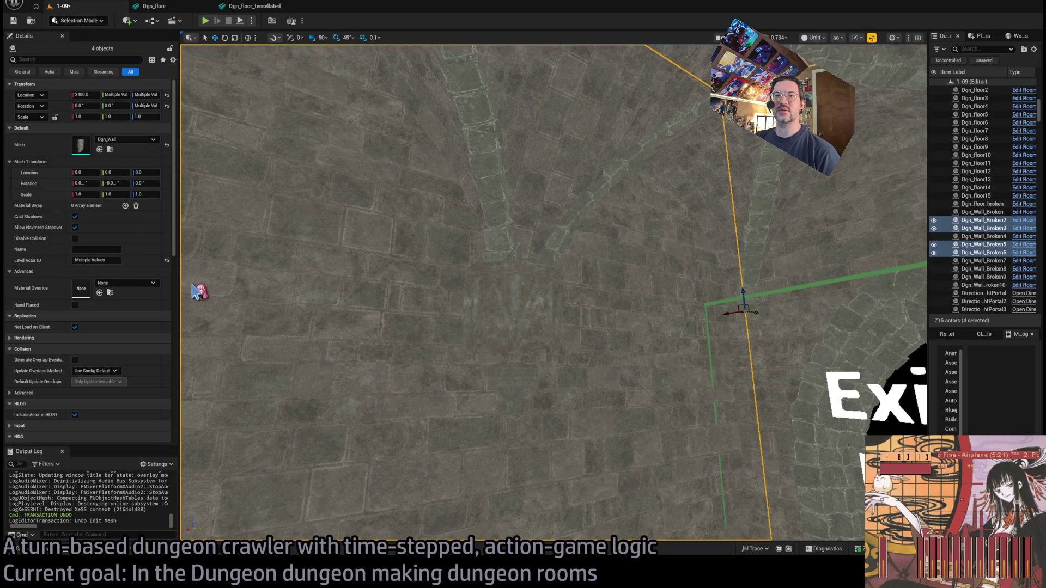
{"action": "key", "text": "ctrl+z"}
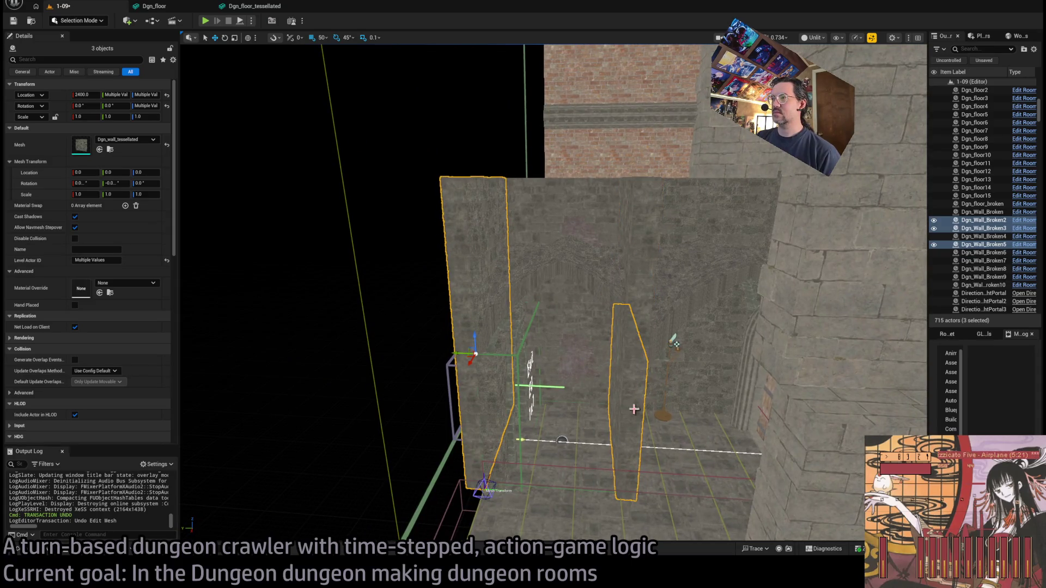
Move walls Dgn_Wall_Broken2, 3, 5 and 6 from X 2400 to X 2450
{"action": "left_click", "coordinate": [626, 435], "text": "ctrl"}
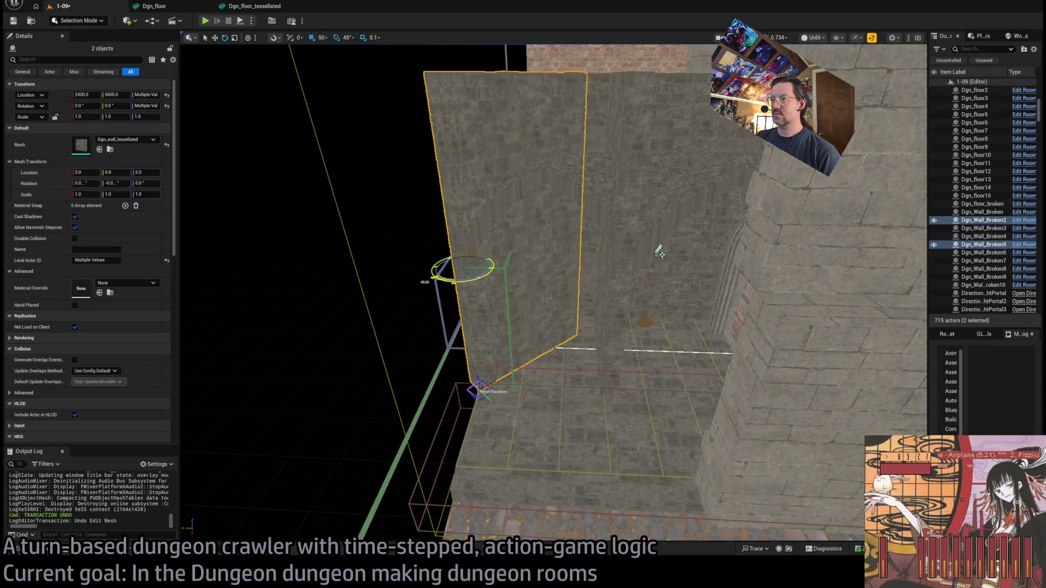
{"action": "scroll", "coordinate": [659, 252], "scroll_direction": "up", "scroll_amount": 5}
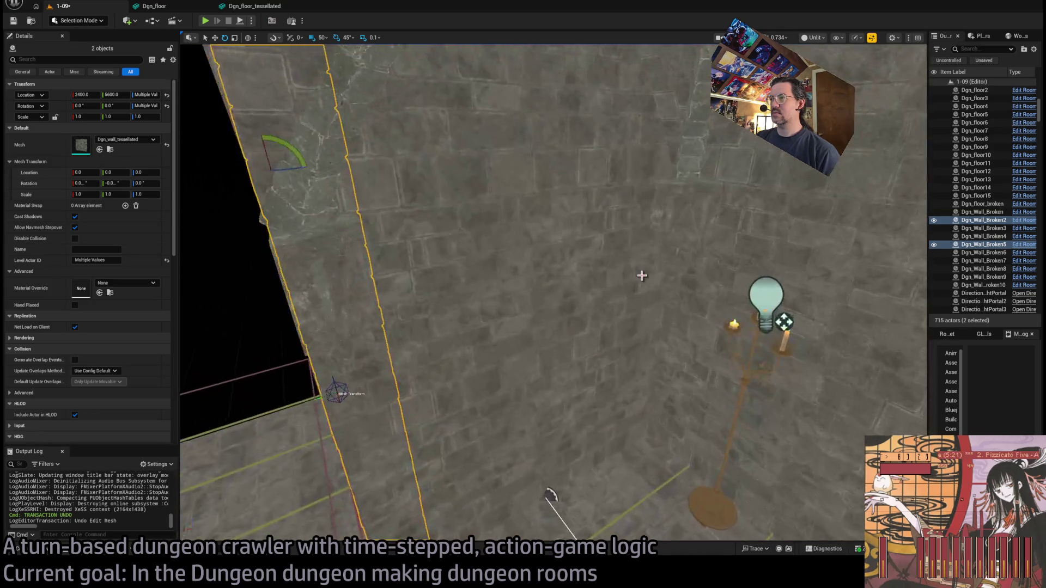
{"action": "left_click", "coordinate": [525, 164]}
{"action": "key", "text": "f"}
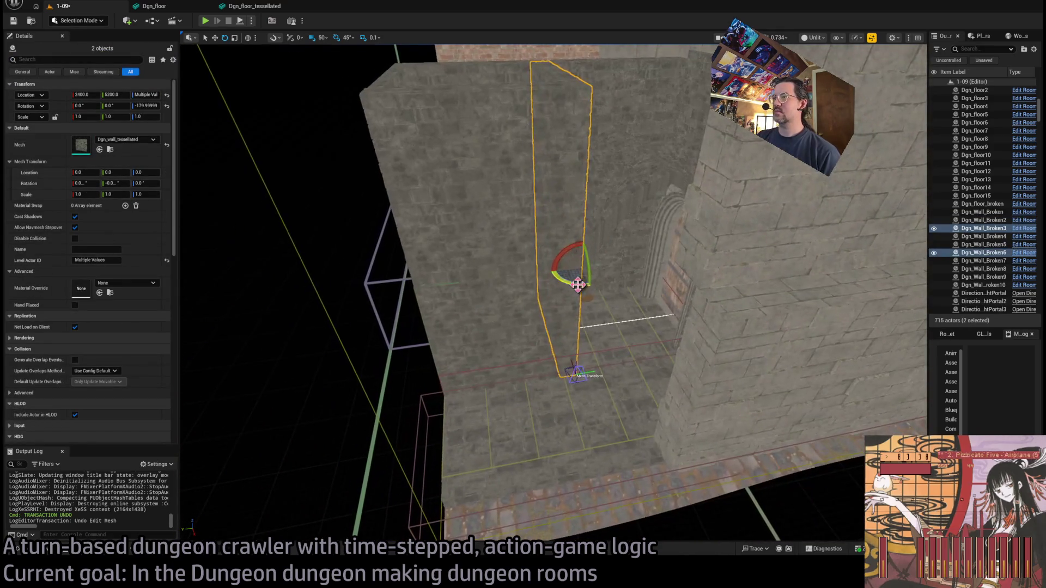
{"action": "left_click", "coordinate": [526, 304], "text": "ctrl"}
{"action": "key", "text": "f"}
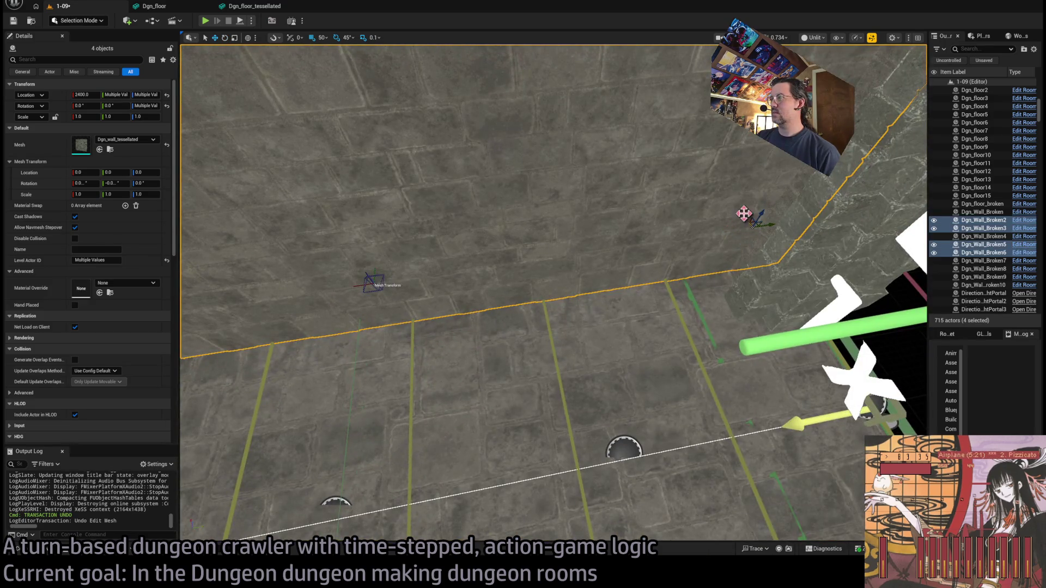
{"action": "left_click_drag", "start_coordinate": [744, 213], "coordinate": [738, 187]}
{"action": "key", "text": "f"}
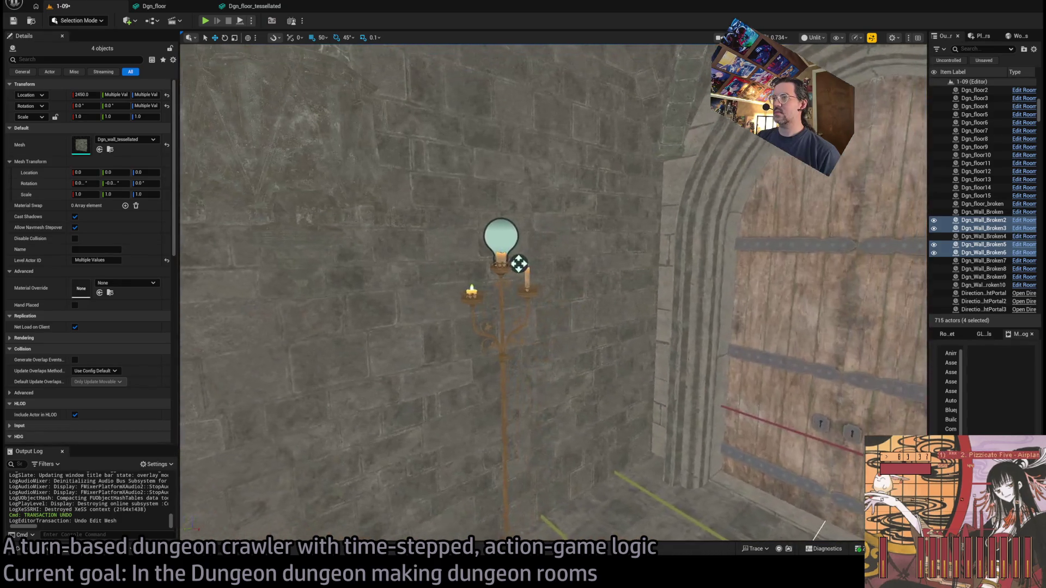
Select walls Dgn_Wall_Broken4 and Dgn_Wall_Broken7
{"action": "left_click", "coordinate": [592, 343]}
{"action": "key", "text": "f"}
{"action": "left_click", "coordinate": [621, 287], "text": "ctrl"}
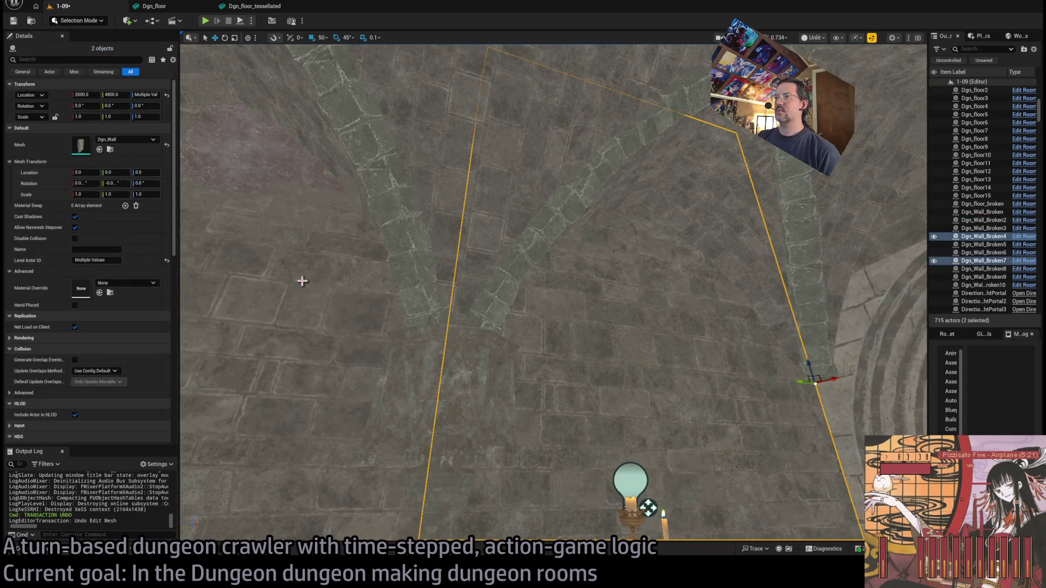
Give Dgn_Wall_Broken8 the Dgn_wall_tessellated mesh and rotate it -90° about Z
{"action": "left_click", "coordinate": [465, 156]}
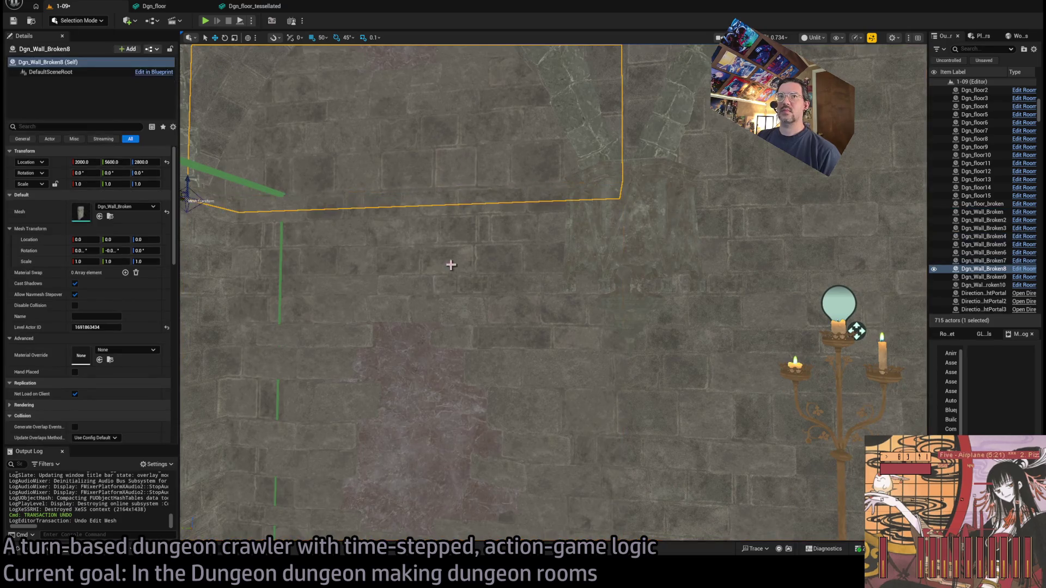
{"action": "left_click", "coordinate": [446, 322]}
{"action": "left_click_drag", "start_coordinate": [495, 210], "coordinate": [460, 182]}
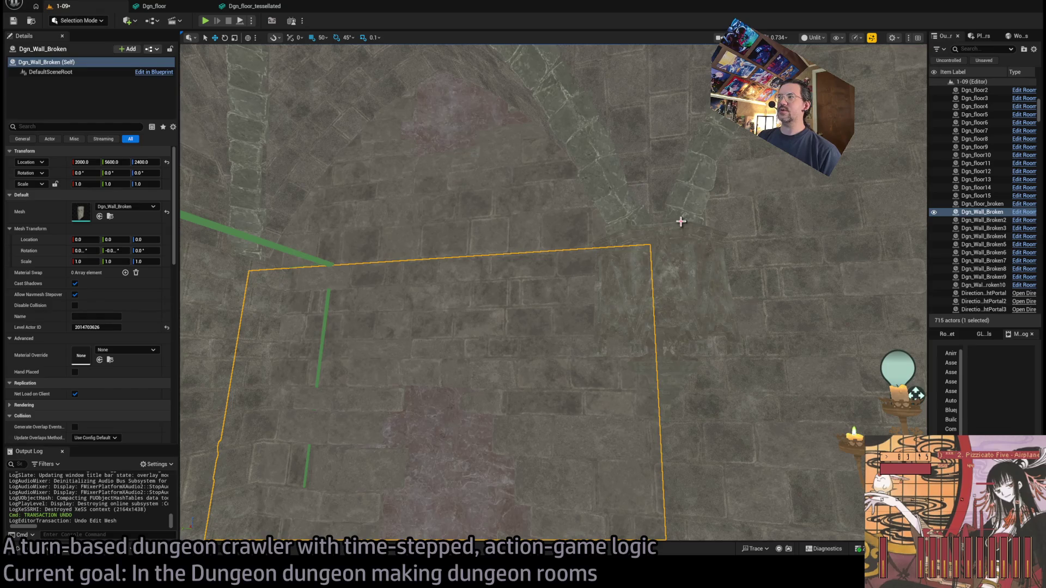
{"action": "left_click", "coordinate": [529, 208]}
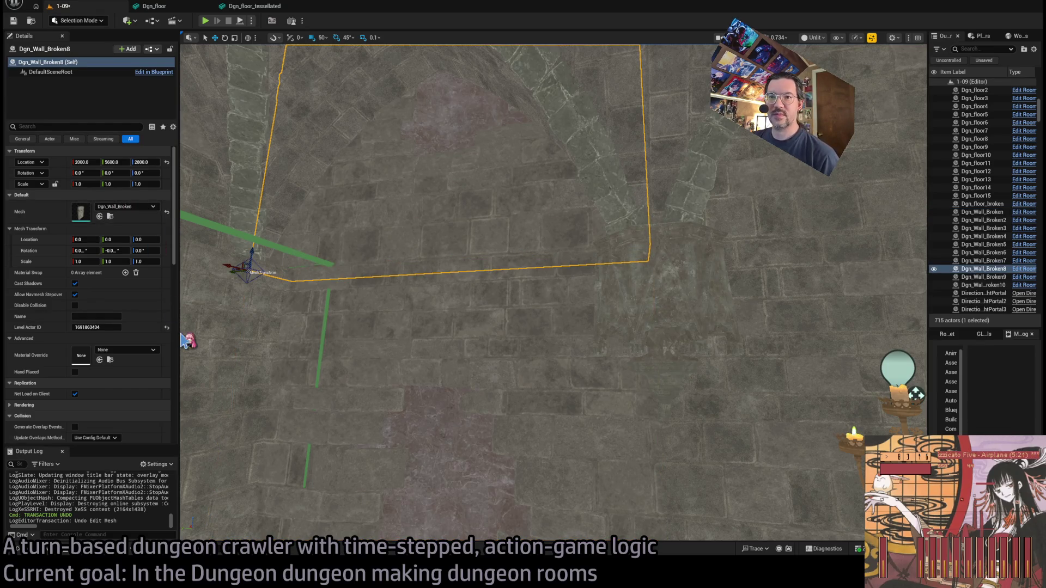
{"action": "key", "text": "ctrl+y"}
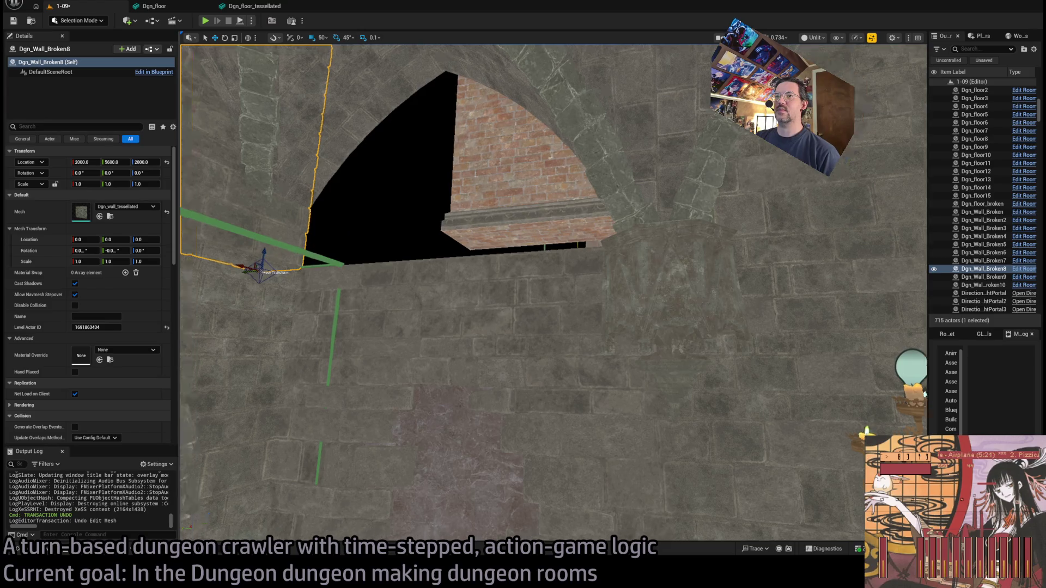
{"action": "mouse_move", "coordinate": [374, 259]}
{"action": "left_mouse_down"}
{"action": "mouse_move", "coordinate": [377, 248]}
{"action": "mouse_move", "coordinate": [368, 261]}
{"action": "left_mouse_up"}
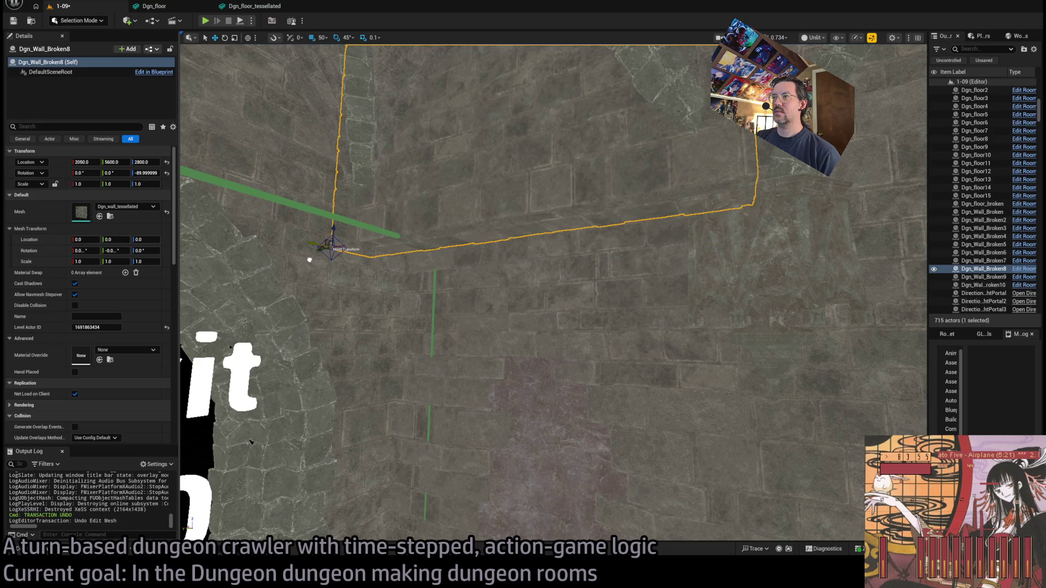
{"action": "key", "text": "f"}
Give Dgn_Wall_Broken4 and 7 the Dgn_wall_tessellated mesh, rotate them 90° about Z, and play-test
{"action": "mouse_move", "coordinate": [522, 286]}
{"action": "left_mouse_down"}
{"action": "mouse_move", "coordinate": [464, 269]}
{"action": "mouse_move", "coordinate": [561, 224]}
{"action": "left_mouse_up"}
{"action": "left_click", "coordinate": [561, 224]}
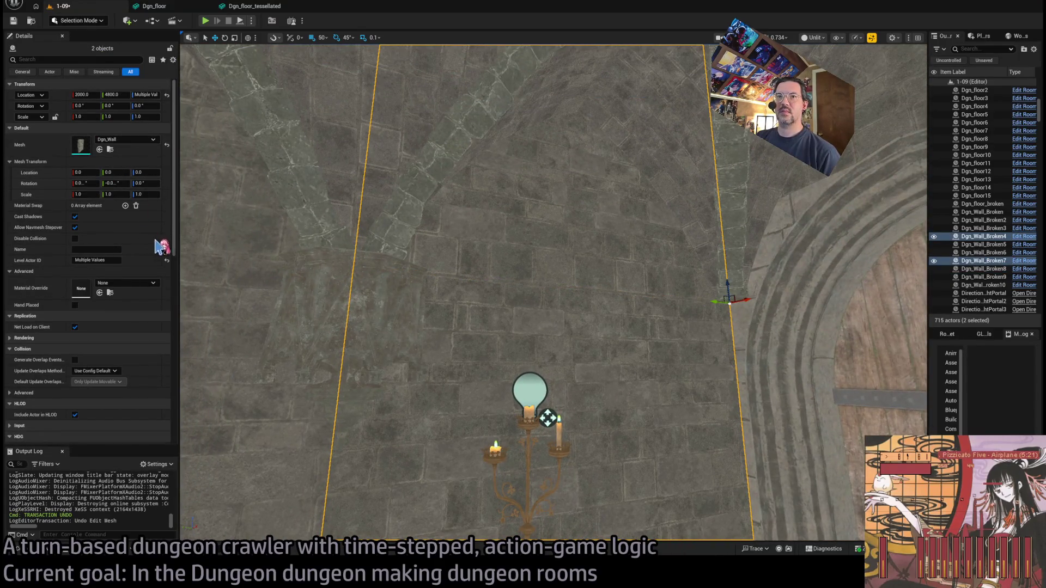
{"action": "left_click_drag", "start_coordinate": [210, 297], "coordinate": [536, 389]}
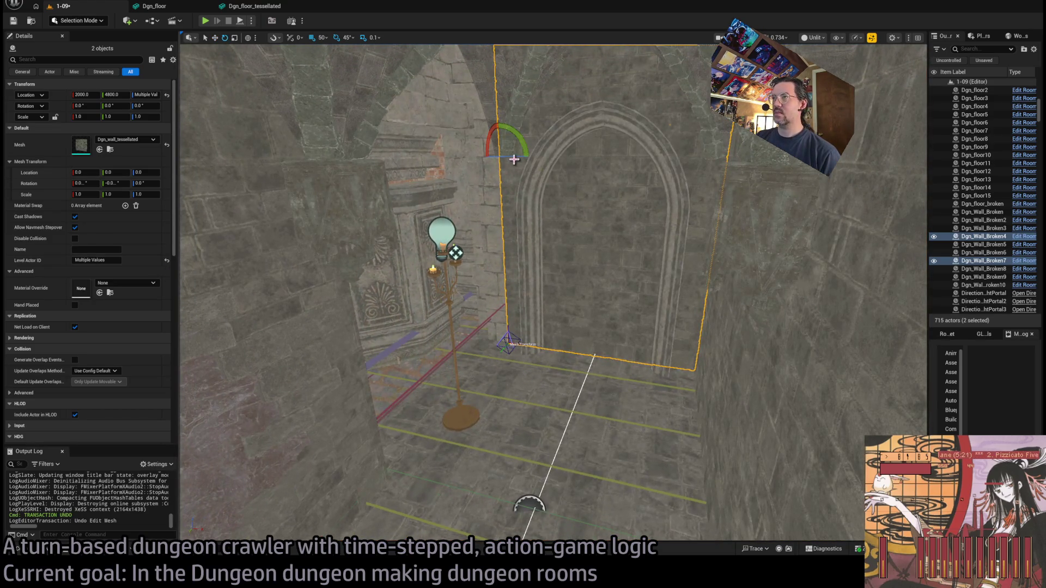
{"action": "mouse_move", "coordinate": [513, 158]}
{"action": "left_mouse_down"}
{"action": "mouse_move", "coordinate": [474, 158]}
{"action": "mouse_move", "coordinate": [432, 294]}
{"action": "mouse_move", "coordinate": [362, 296]}
{"action": "mouse_move", "coordinate": [205, 404]}
{"action": "mouse_move", "coordinate": [672, 483]}
{"action": "mouse_move", "coordinate": [545, 359]}
{"action": "mouse_move", "coordinate": [553, 401]}
{"action": "mouse_move", "coordinate": [479, 439]}
{"action": "mouse_move", "coordinate": [490, 327]}
{"action": "mouse_move", "coordinate": [315, 212]}
{"action": "left_mouse_up"}
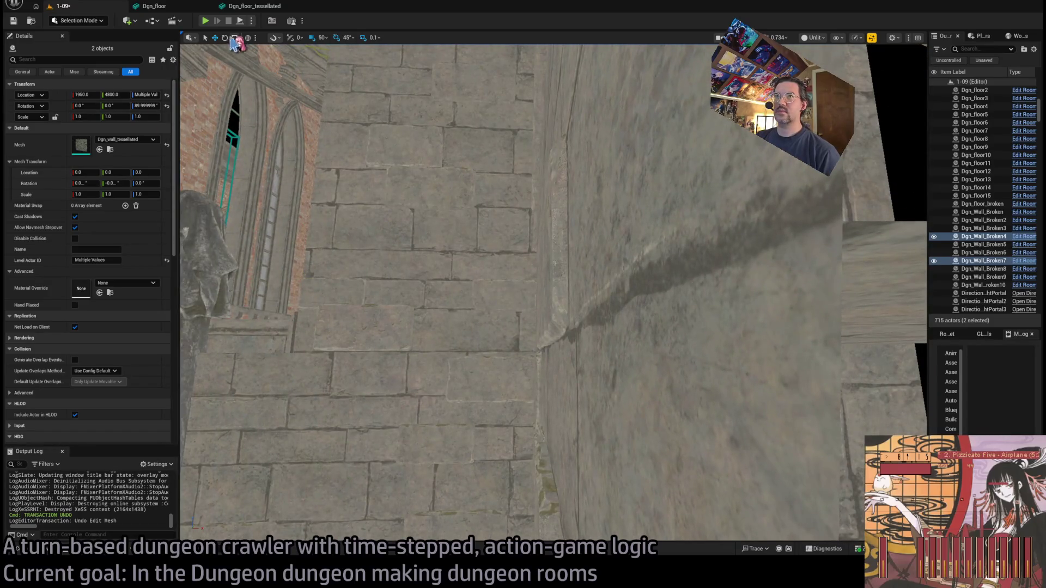
{"action": "left_click", "coordinate": [206, 21]}
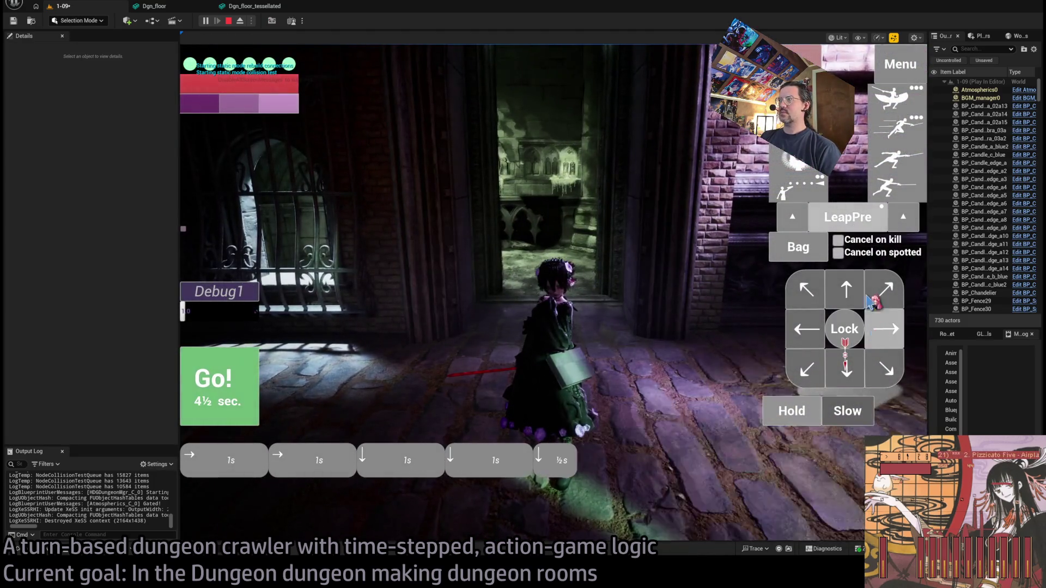
Move the character through the doorway and down the stone corridor, then end the play test
{"action": "left_click", "coordinate": [228, 384]}
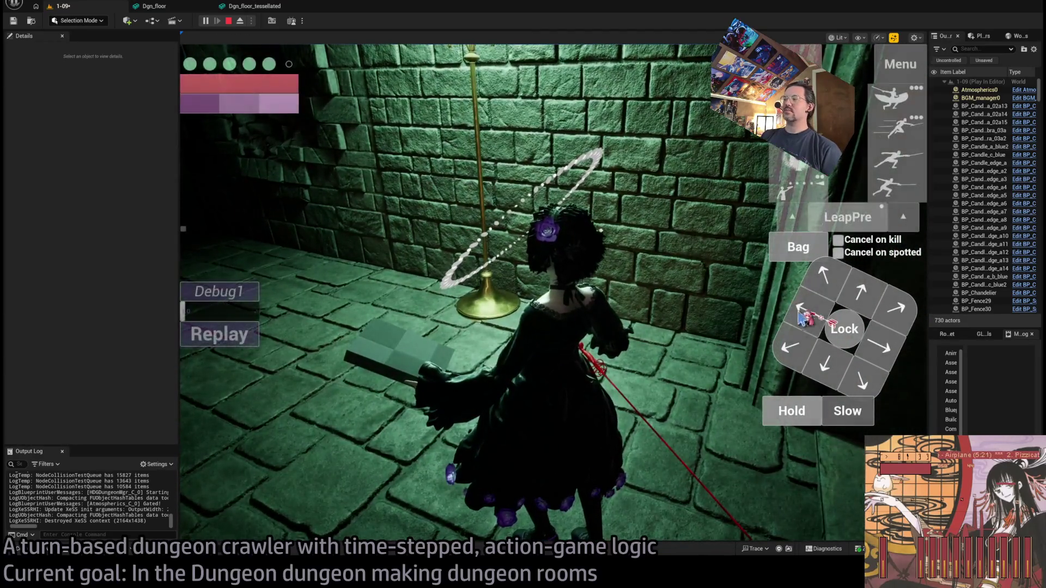
{"action": "left_click", "coordinate": [826, 278]}
{"action": "left_click", "coordinate": [245, 381]}
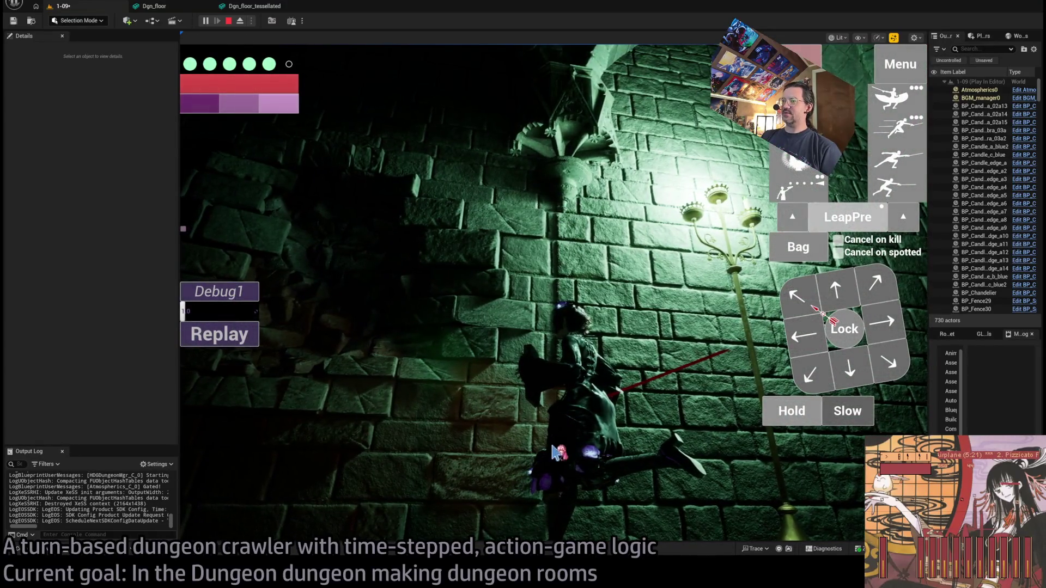
{"action": "left_click", "coordinate": [568, 455]}
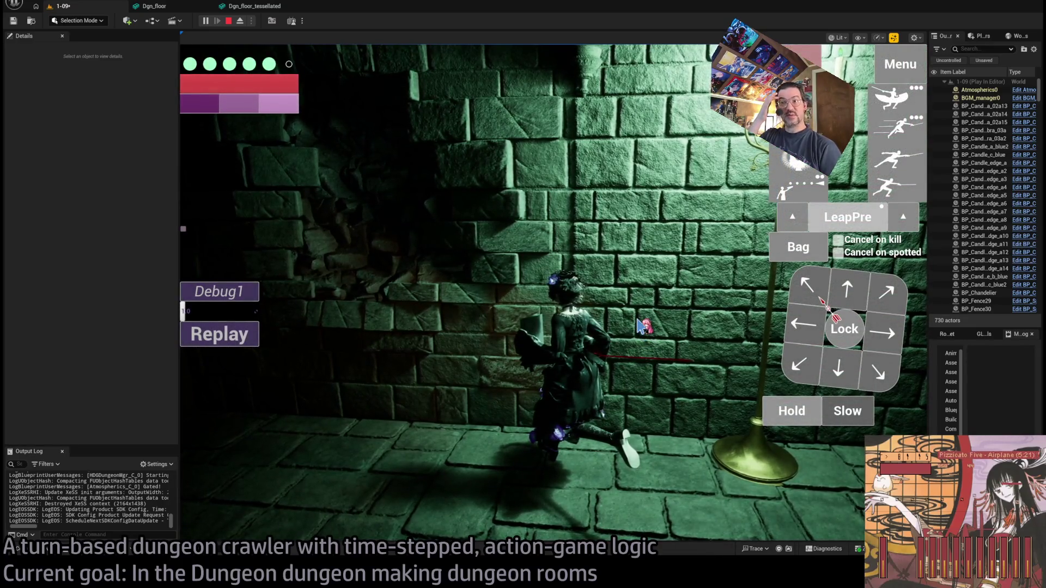
{"action": "left_click", "coordinate": [556, 231]}
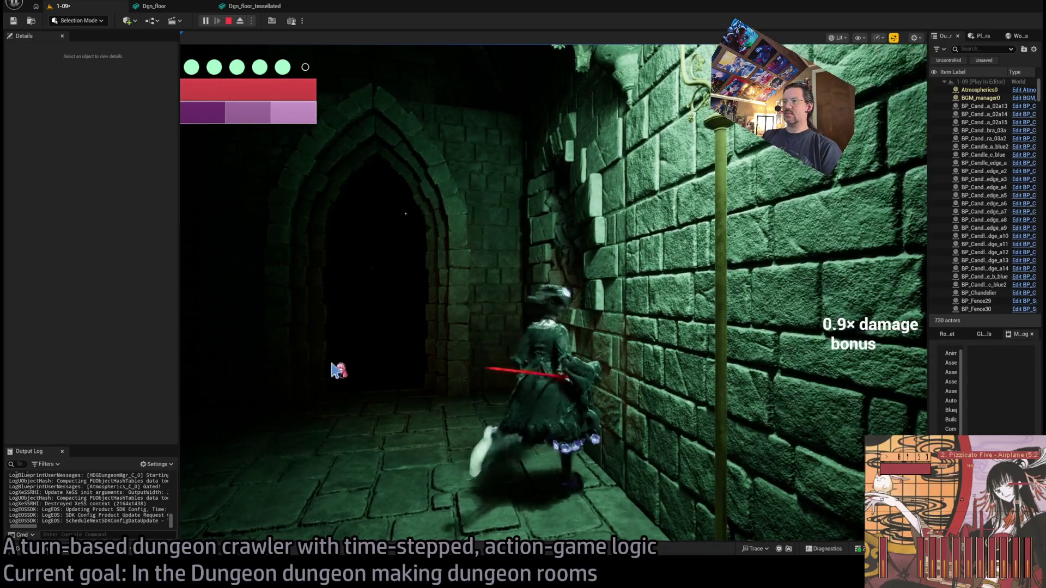
{"action": "key", "text": "Escape"}
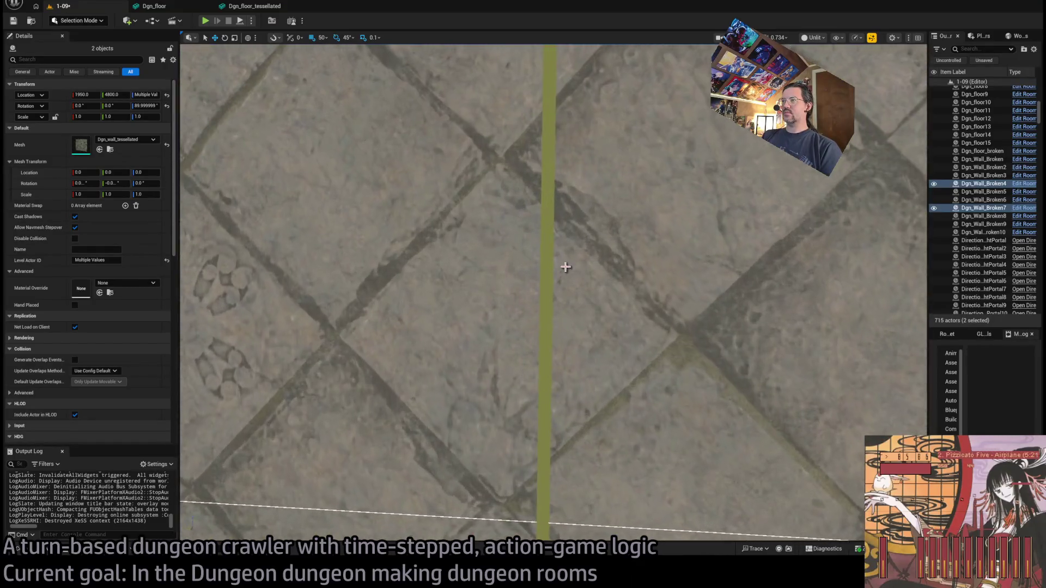
Select the GHE_Sidewalk3 floor actor and start a new Play In Editor session with Alt+P
{"action": "left_click", "coordinate": [566, 267]}
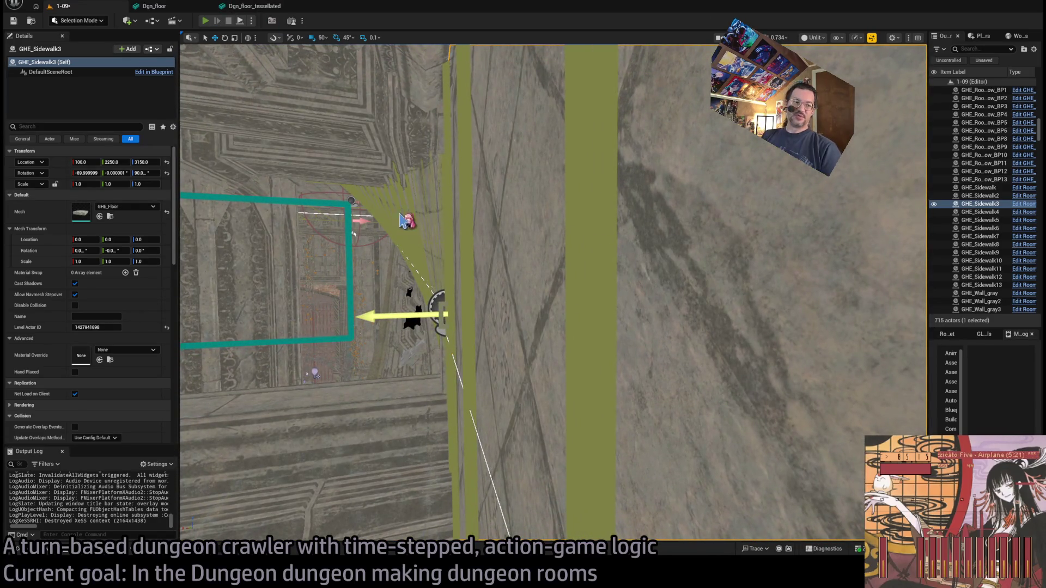
{"action": "key", "text": "alt+p"}
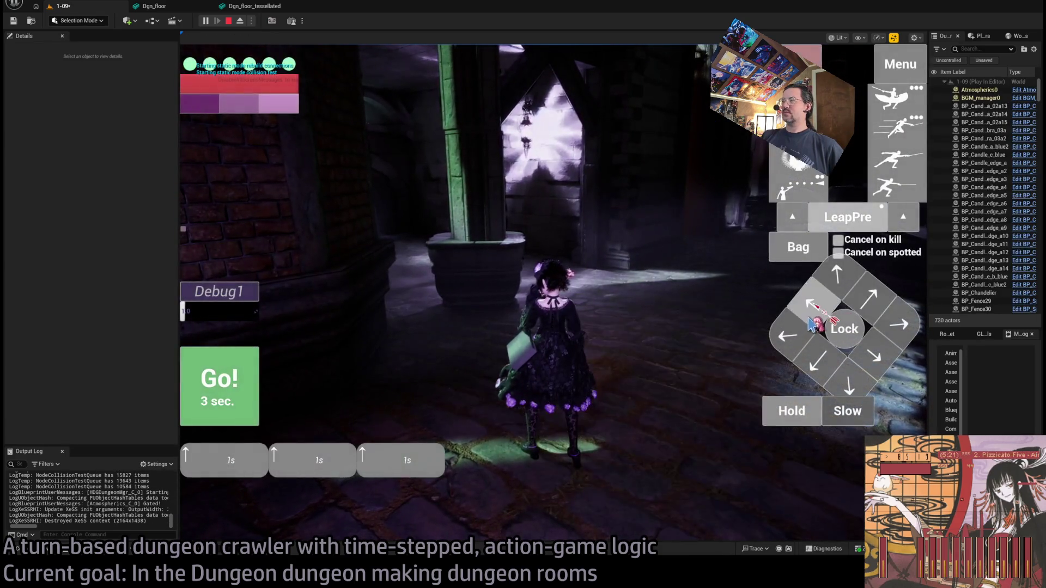
Run the character across the stone floor, then eject and select the floor piece beneath it
{"action": "left_click", "coordinate": [206, 402]}
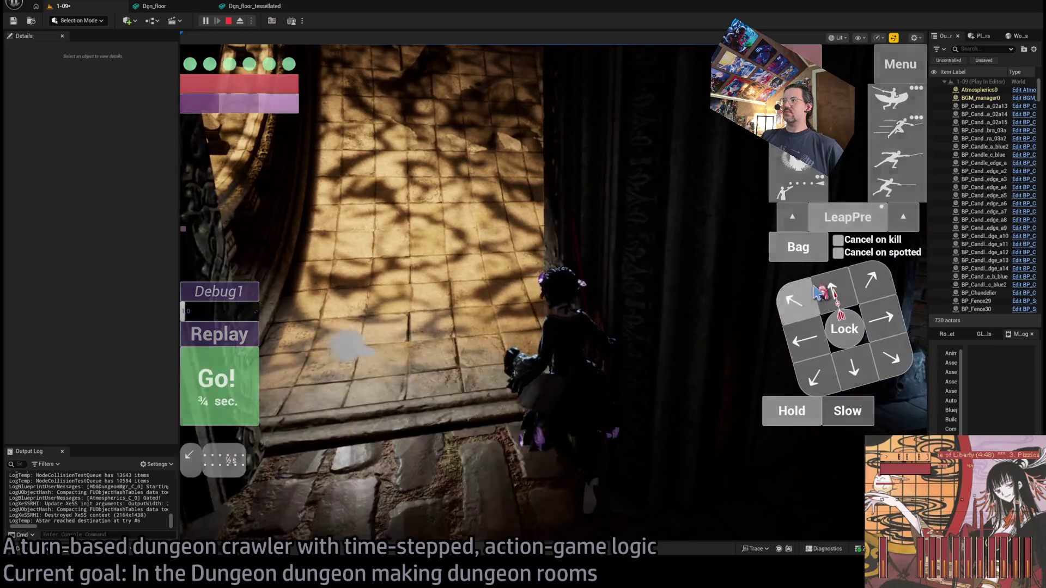
{"action": "left_click", "coordinate": [237, 376]}
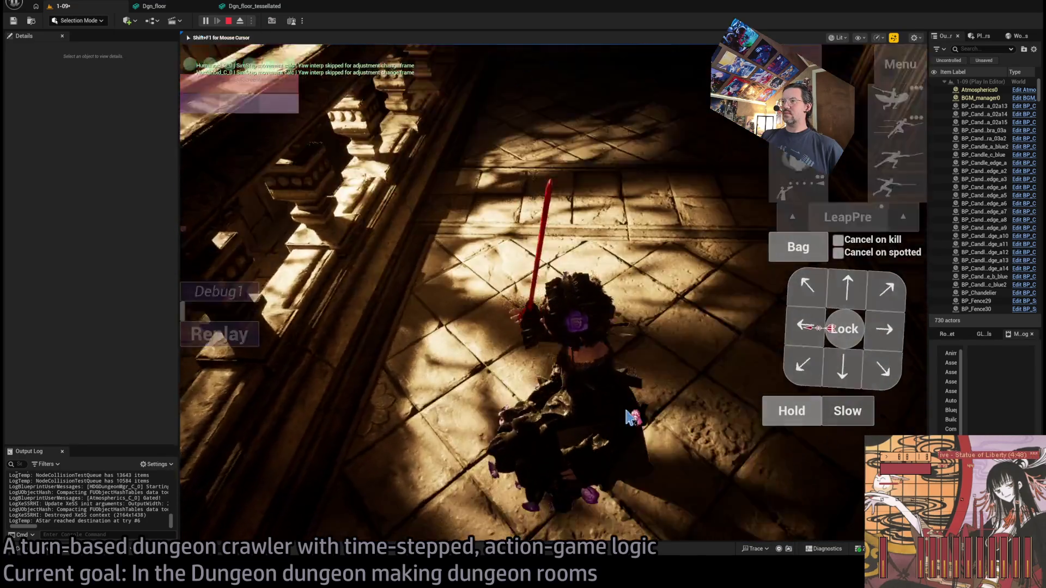
{"action": "left_click", "coordinate": [626, 417]}
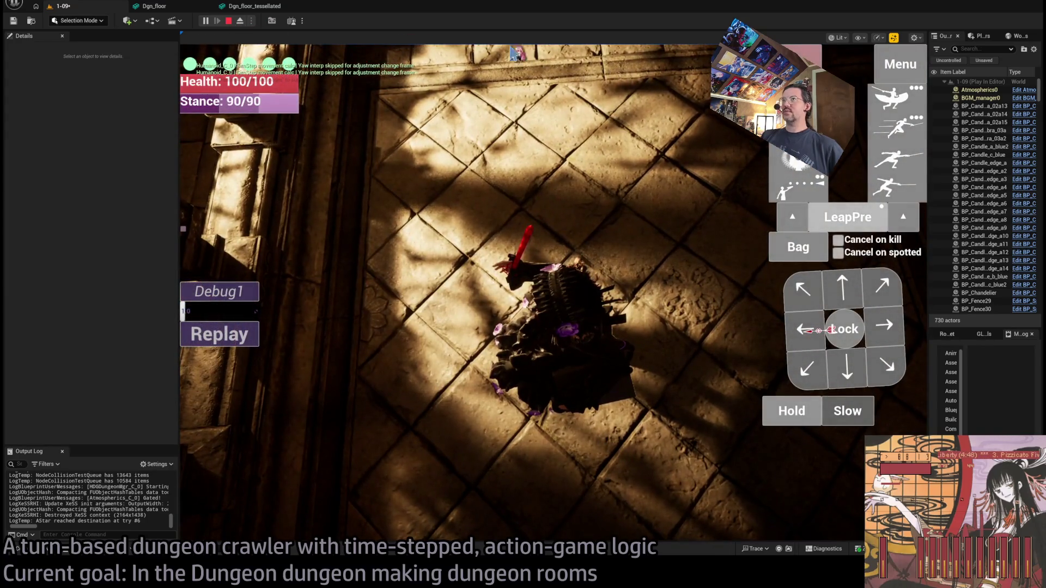
{"action": "left_click", "coordinate": [241, 22]}
{"action": "left_click", "coordinate": [574, 153]}
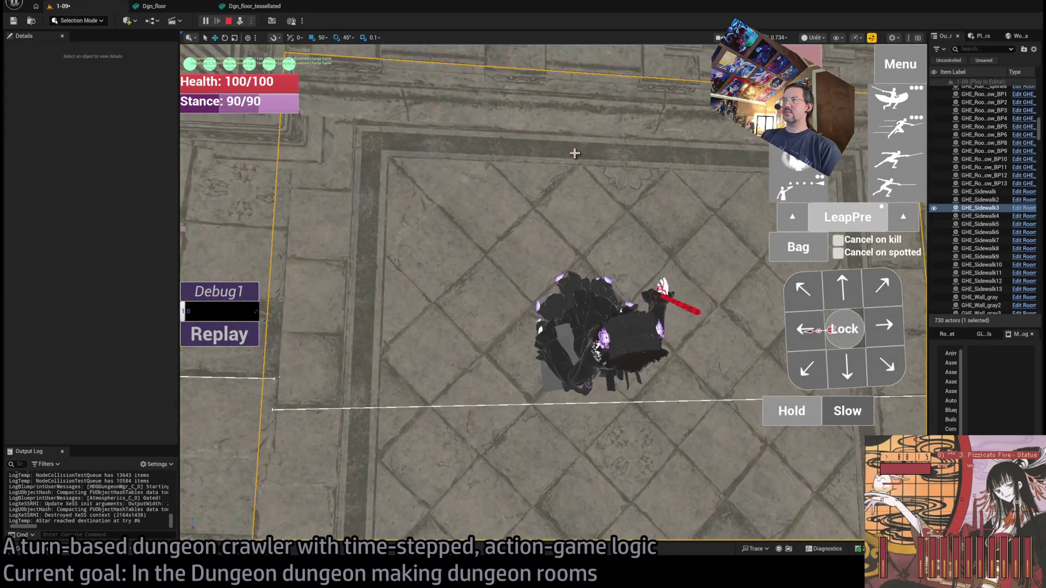
Return to lit view, stop play, and open GHE_Floor's mesh editor close on the tiles
{"action": "key", "text": "alt+4"}
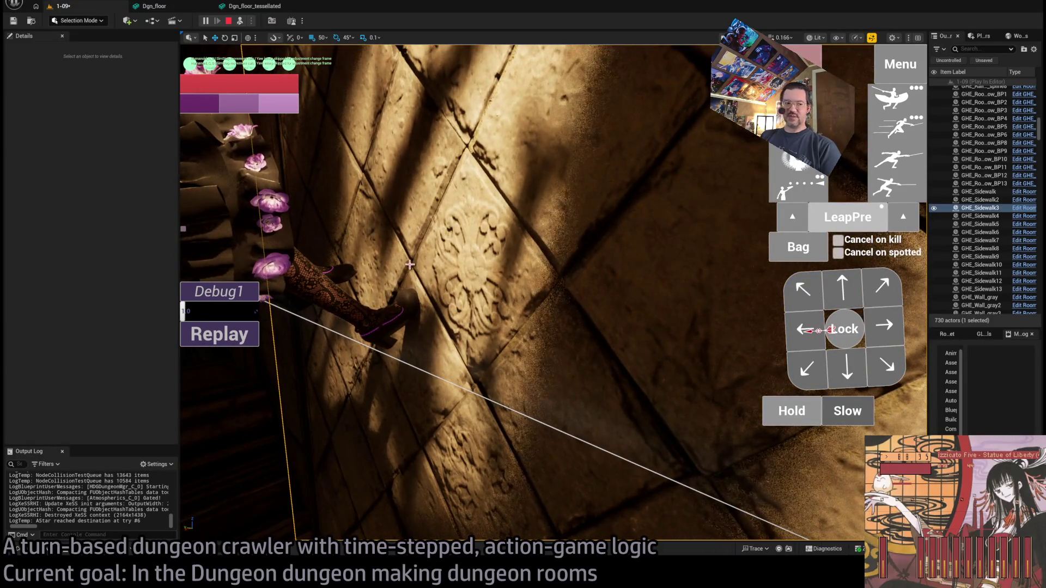
{"action": "key", "text": "Escape"}
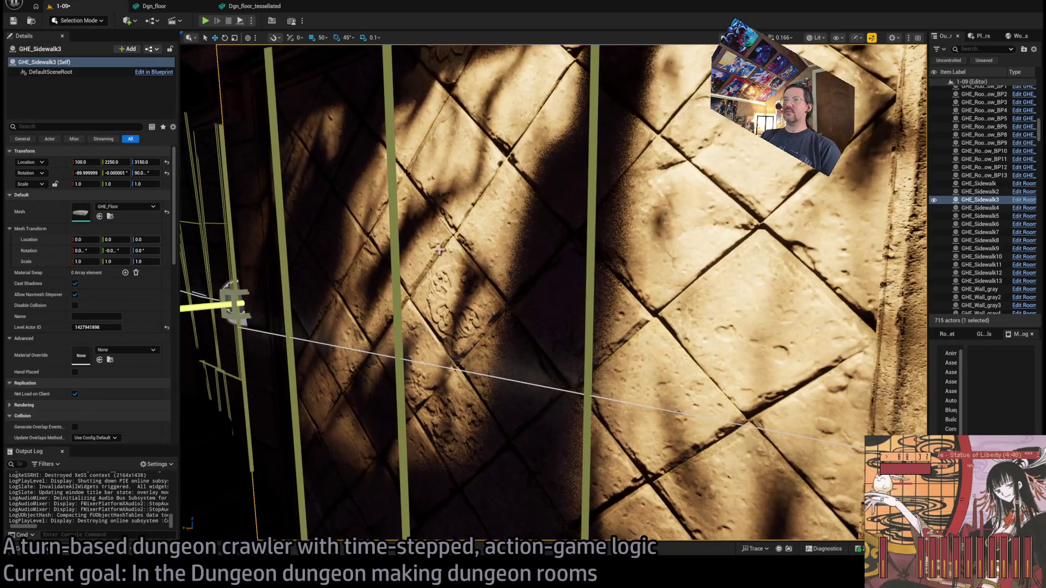
{"action": "scroll", "coordinate": [107, 329], "scroll_direction": "down", "scroll_amount": 10}
{"action": "scroll", "coordinate": [106, 329], "scroll_direction": "up", "scroll_amount": 10}
{"action": "scroll", "coordinate": [656, 241], "scroll_direction": "down", "scroll_amount": 4}
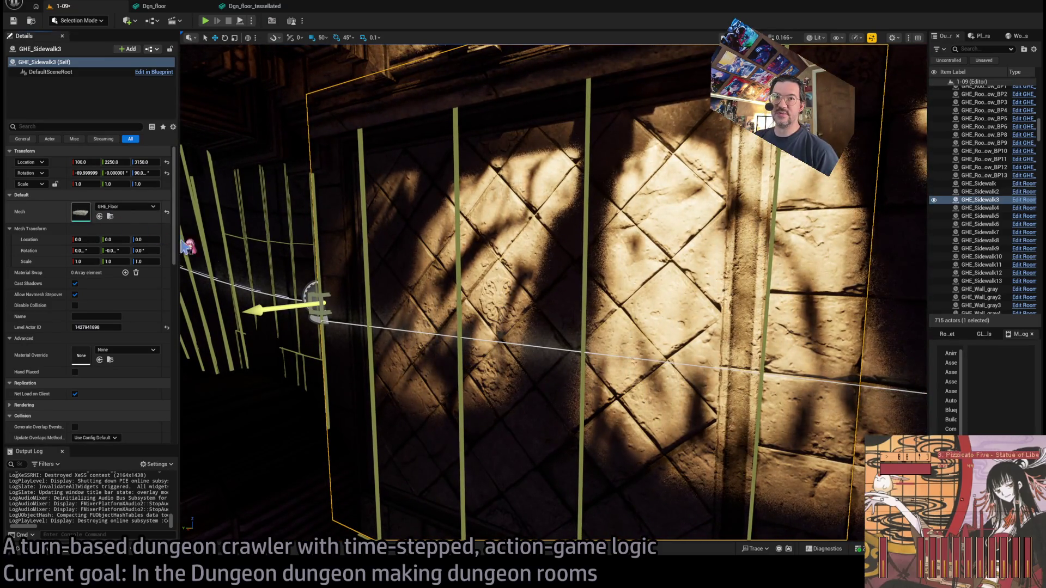
{"action": "double_click", "coordinate": [80, 212]}
{"action": "left_click_drag", "start_coordinate": [501, 275], "coordinate": [501, 180]}
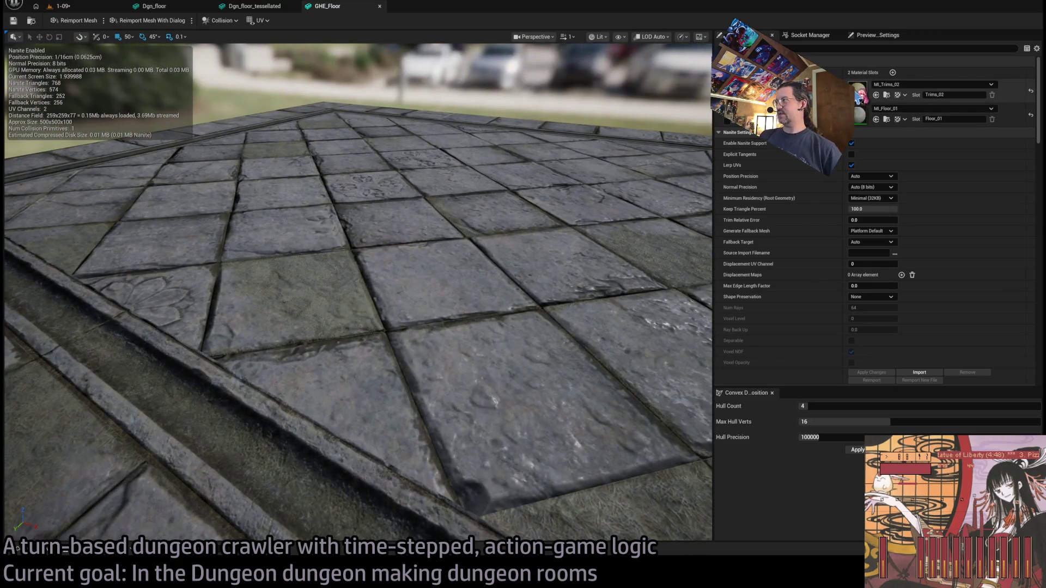
Preview MI_Floor_01 and MI_Trims_02 on cube and plane meshes, then close MI_Floor_01
{"action": "double_click", "coordinate": [858, 114]}
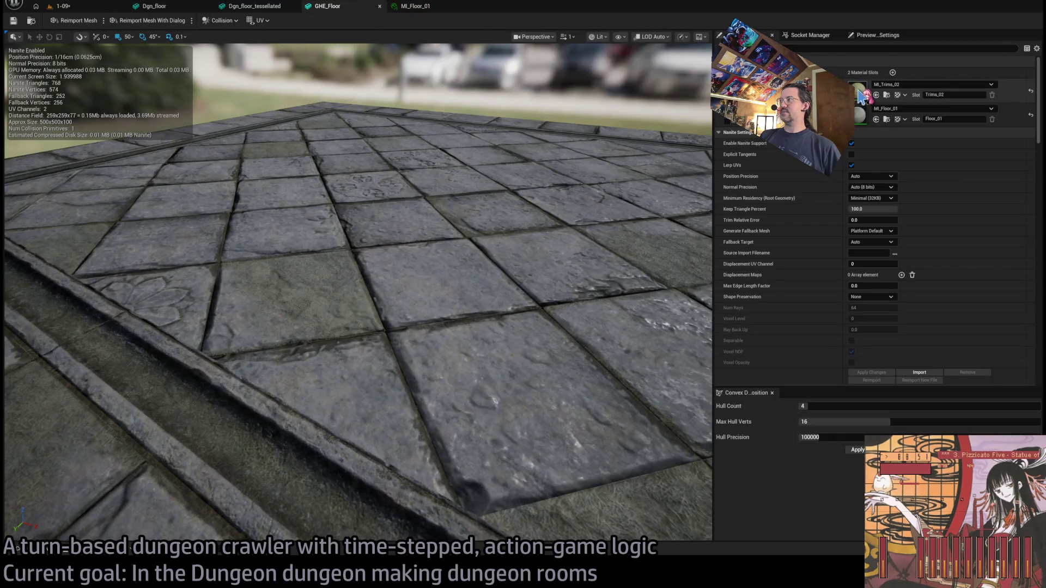
{"action": "double_click", "coordinate": [859, 94]}
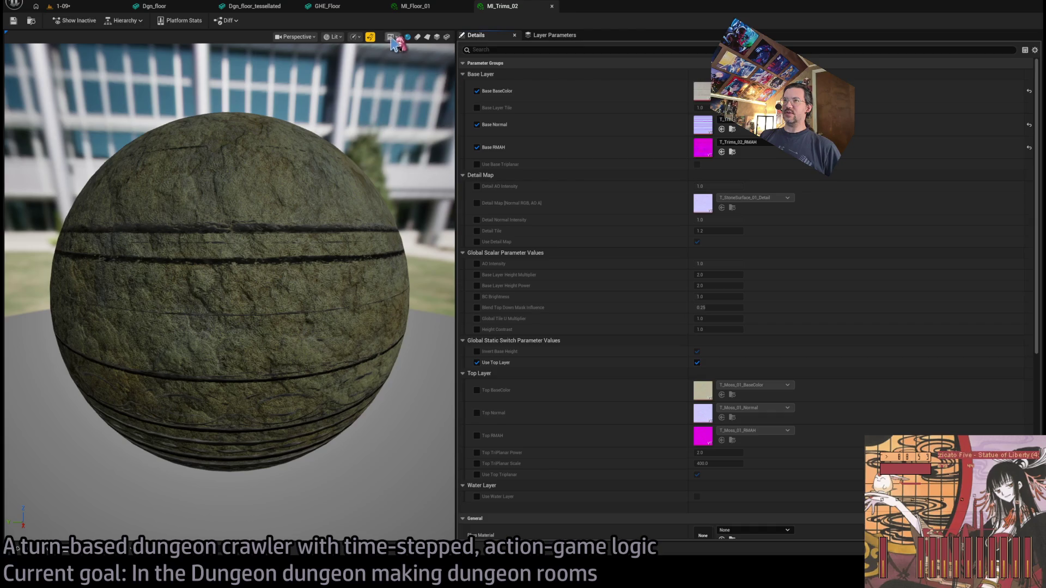
{"action": "left_click", "coordinate": [436, 36]}
{"action": "left_click", "coordinate": [441, 7]}
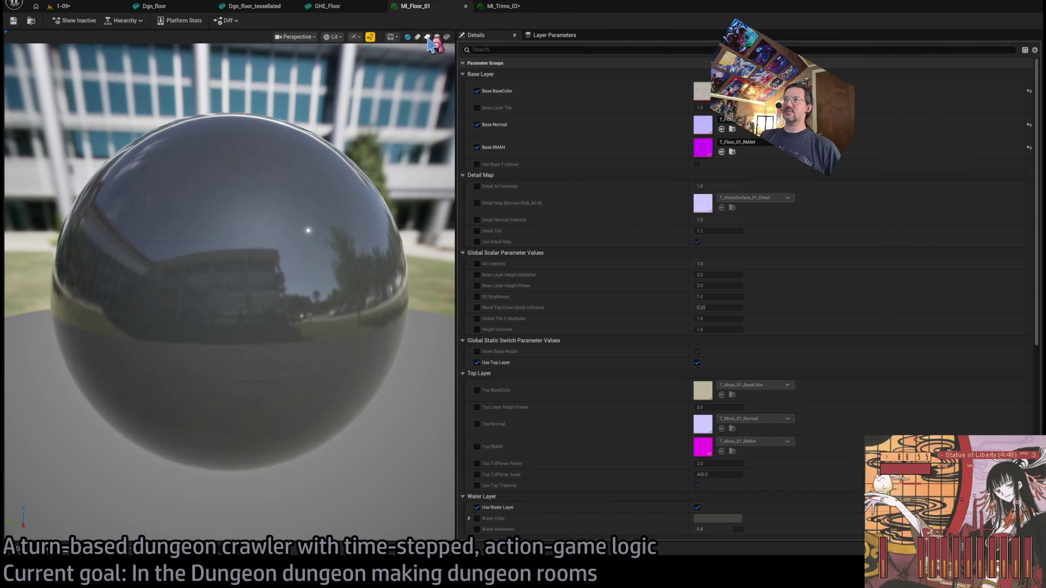
{"action": "left_click", "coordinate": [427, 37]}
{"action": "left_click_drag", "start_coordinate": [302, 211], "coordinate": [218, 218]}
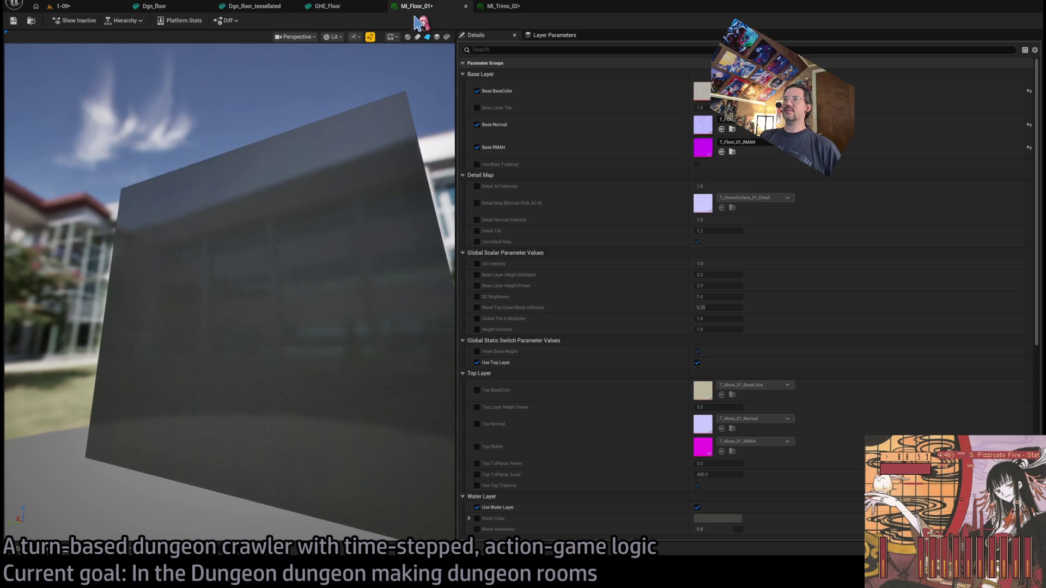
{"action": "left_click", "coordinate": [466, 5]}
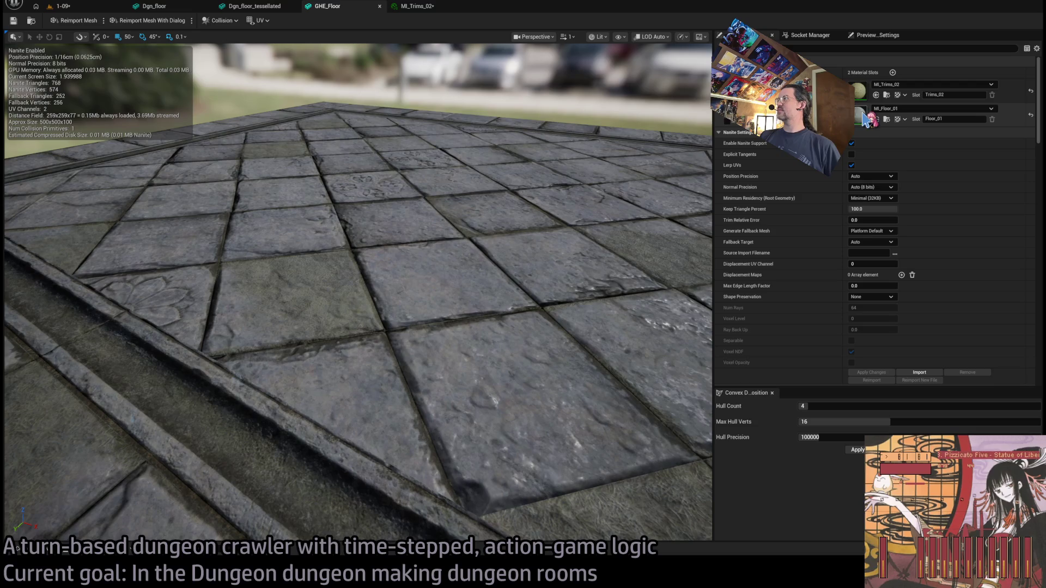
{"action": "left_click", "coordinate": [418, 6]}
{"action": "mouse_move", "coordinate": [354, 252]}
{"action": "left_mouse_down"}
{"action": "mouse_move", "coordinate": [327, 252]}
{"action": "mouse_move", "coordinate": [349, 252]}
{"action": "mouse_move", "coordinate": [348, 201]}
{"action": "mouse_move", "coordinate": [348, 212]}
{"action": "mouse_move", "coordinate": [239, 213]}
{"action": "mouse_move", "coordinate": [295, 226]}
{"action": "mouse_move", "coordinate": [269, 233]}
{"action": "left_mouse_up"}
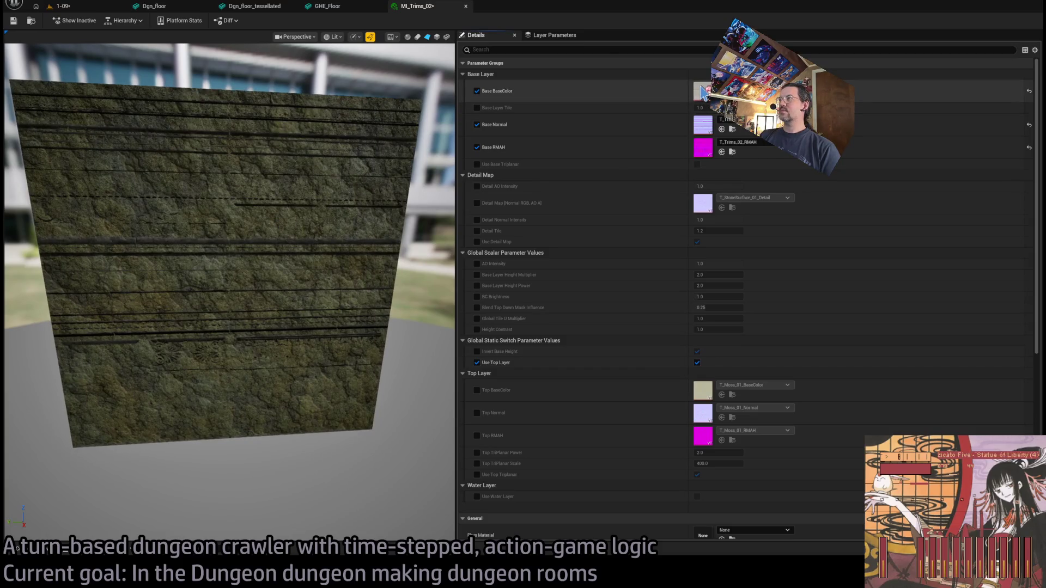
Inspect MI_Trims_02's T_Trims_02 BaseColor texture
{"action": "double_click", "coordinate": [702, 92]}
{"action": "scroll", "coordinate": [386, 211], "scroll_direction": "down", "scroll_amount": 3}
{"action": "scroll", "coordinate": [386, 211], "scroll_direction": "up", "scroll_amount": 3}
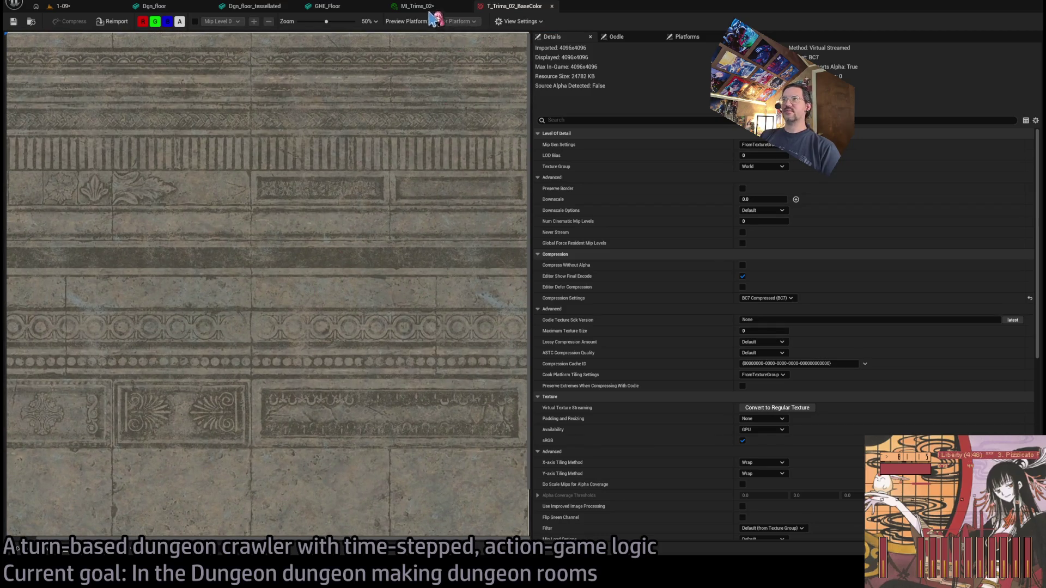
{"action": "left_click", "coordinate": [418, 6]}
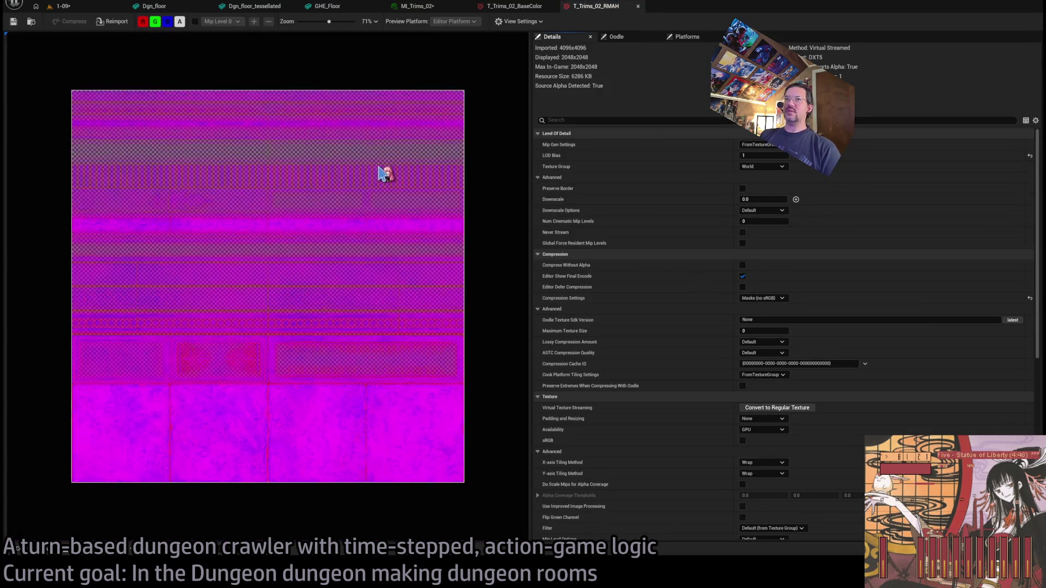
View a single RMAH channel, then close both trim textures and MI_Trims_02
{"action": "left_click", "coordinate": [144, 24]}
{"action": "scroll", "coordinate": [314, 242], "scroll_direction": "up", "scroll_amount": 2}
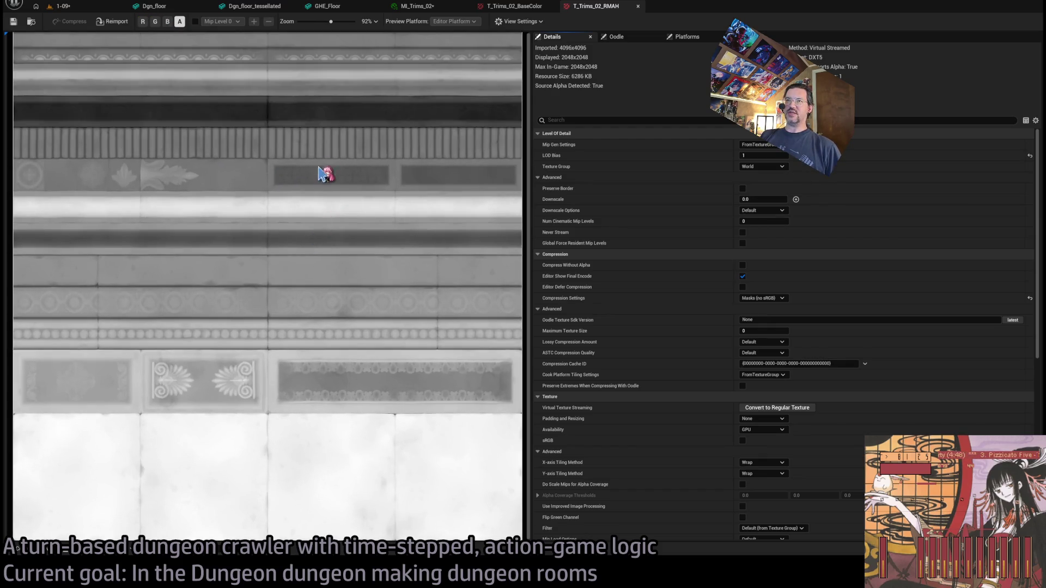
{"action": "scroll", "coordinate": [327, 187], "scroll_direction": "up", "scroll_amount": 3}
{"action": "scroll", "coordinate": [354, 215], "scroll_direction": "down", "scroll_amount": 4}
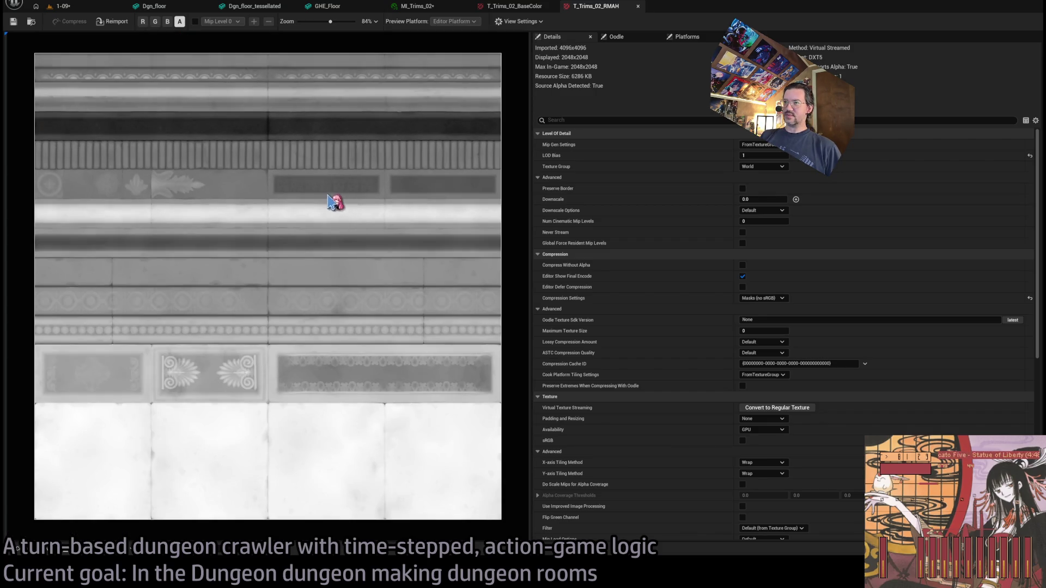
{"action": "middle_click", "coordinate": [589, 8]}
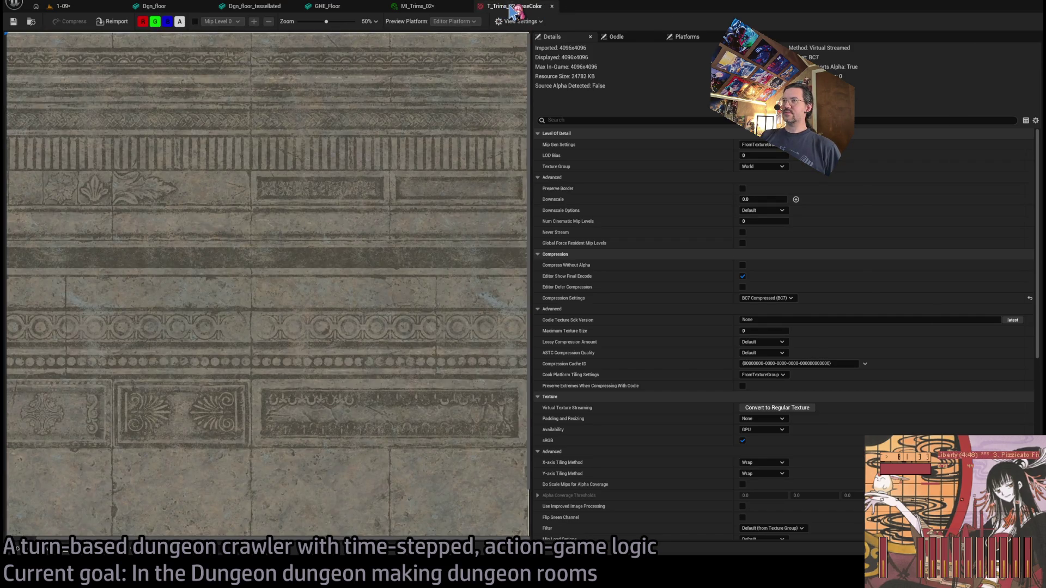
{"action": "middle_click", "coordinate": [512, 9]}
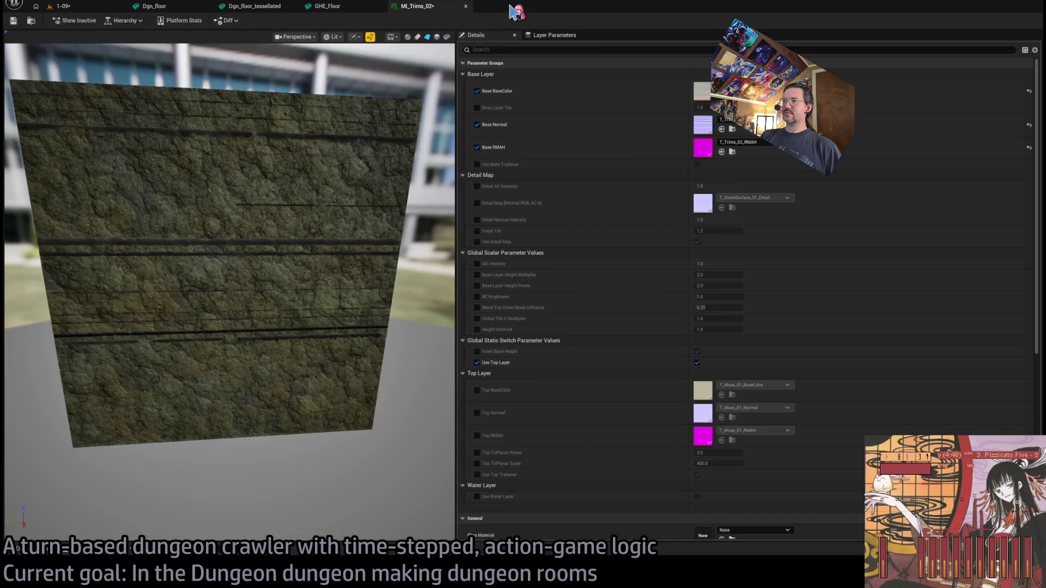
{"action": "middle_click", "coordinate": [431, 11]}
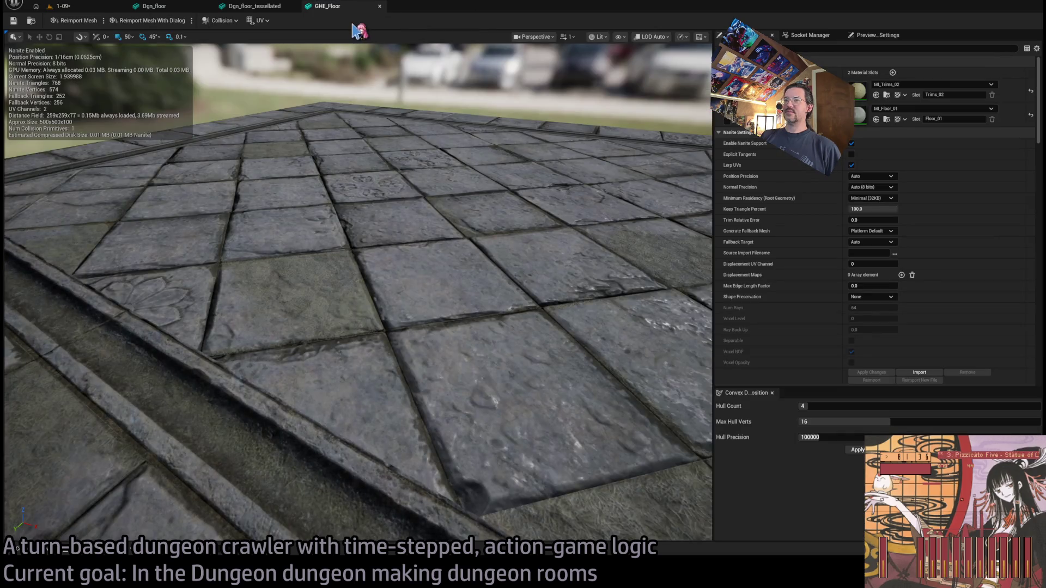
{"action": "double_click", "coordinate": [858, 115]}
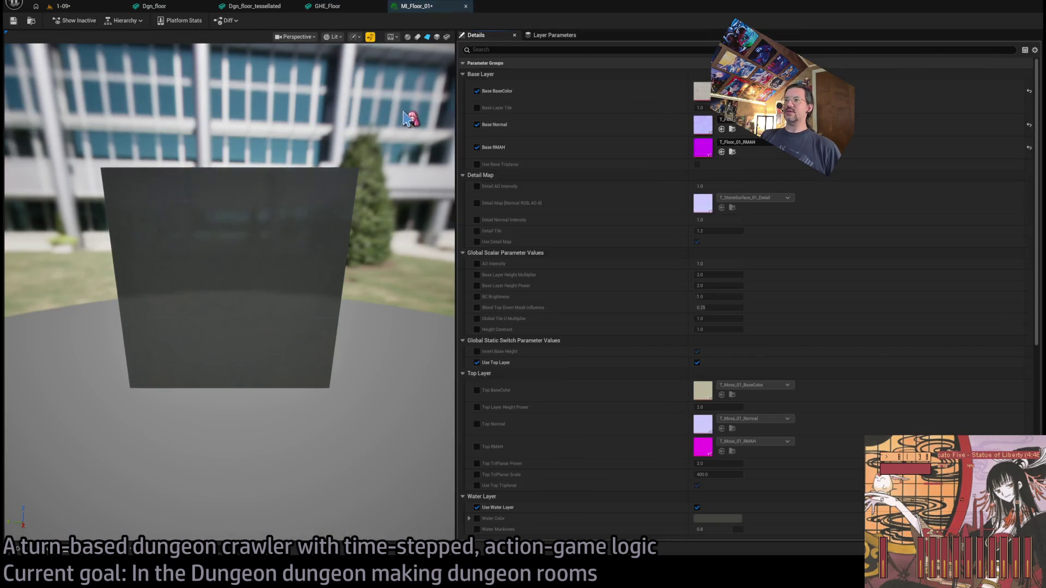
{"action": "double_click", "coordinate": [703, 92]}
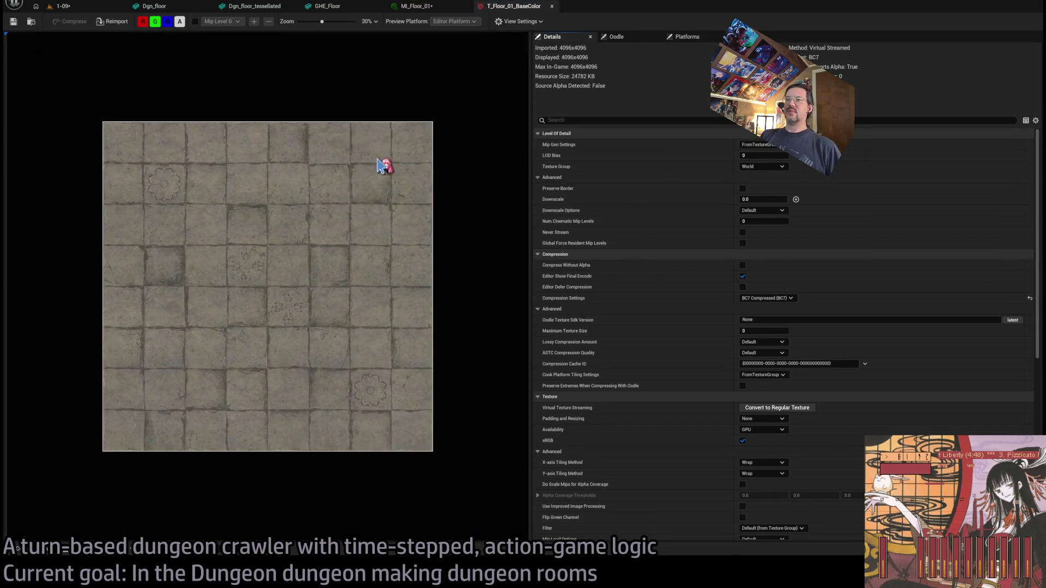
{"action": "scroll", "coordinate": [424, 125], "scroll_direction": "up", "scroll_amount": 1}
{"action": "middle_click", "coordinate": [507, 10]}
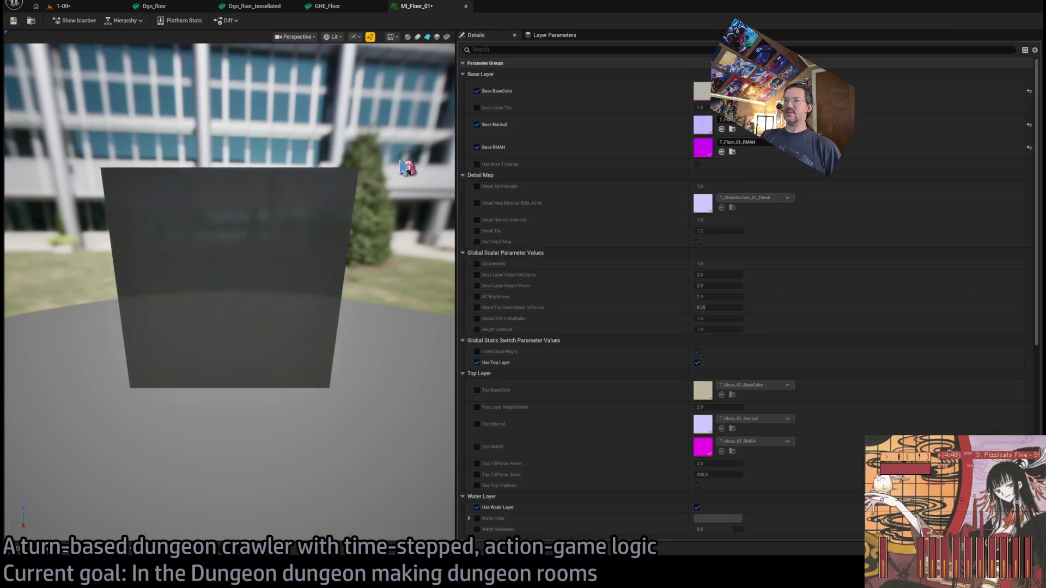
{"action": "left_click", "coordinate": [327, 6]}
{"action": "scroll", "coordinate": [383, 143], "scroll_direction": "down", "scroll_amount": 10}
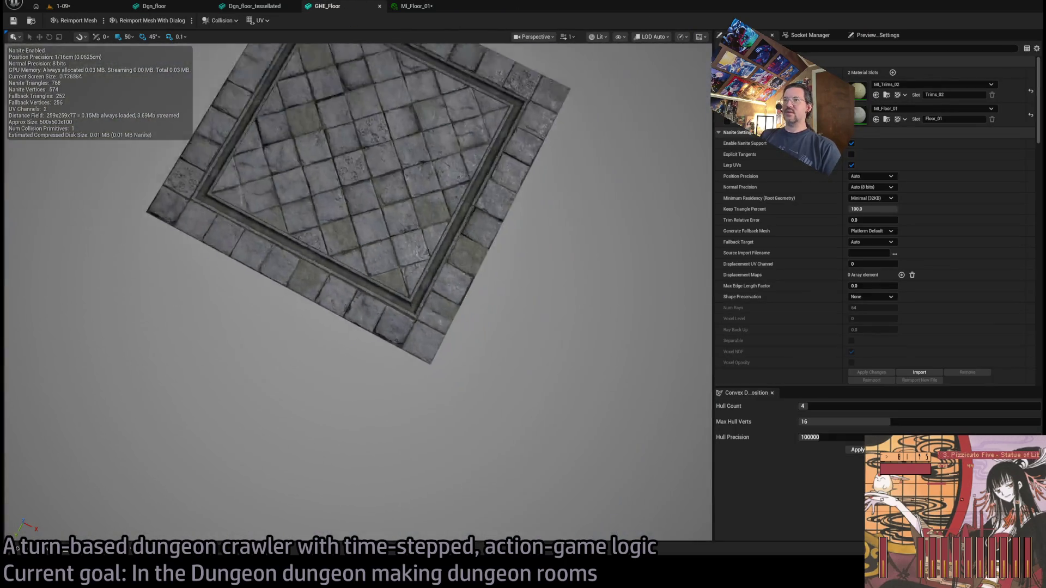
{"action": "scroll", "coordinate": [383, 142], "scroll_direction": "up", "scroll_amount": 3}
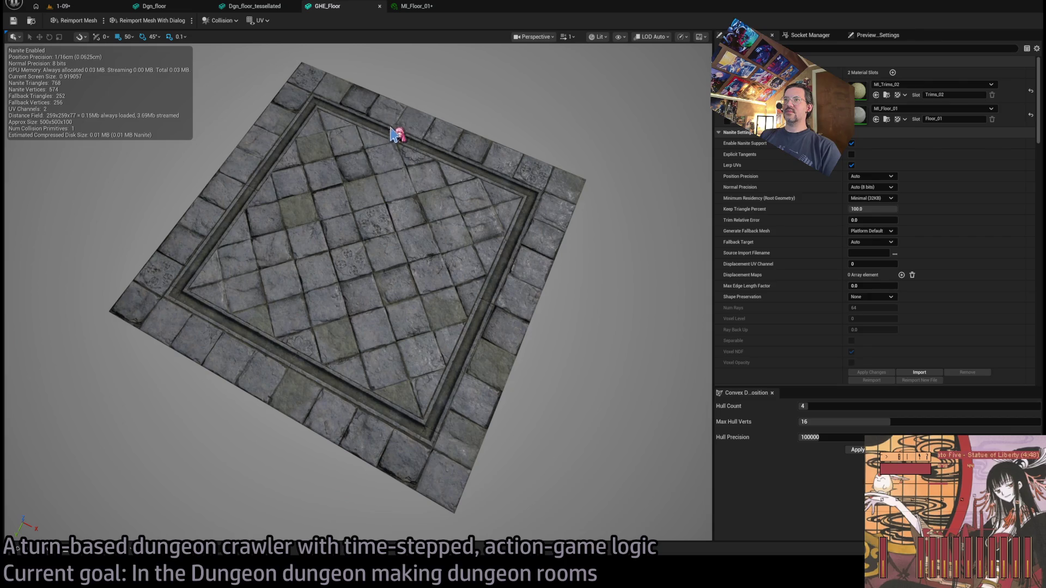
{"action": "left_click_drag", "start_coordinate": [348, 196], "coordinate": [413, 197]}
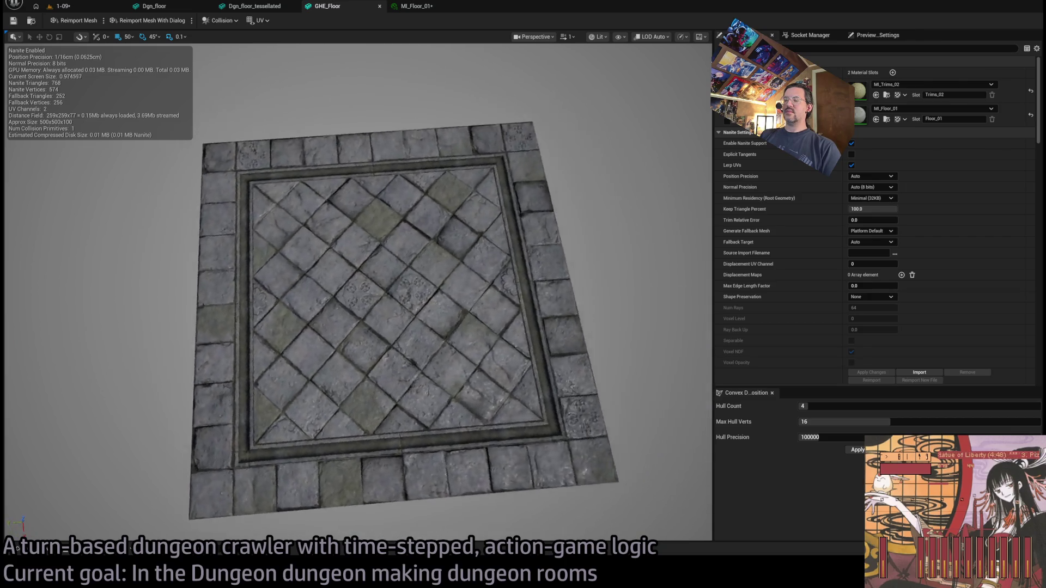
{"action": "scroll", "coordinate": [348, 218], "scroll_direction": "up", "scroll_amount": 5}
{"action": "scroll", "coordinate": [357, 291], "scroll_direction": "down", "scroll_amount": 8}
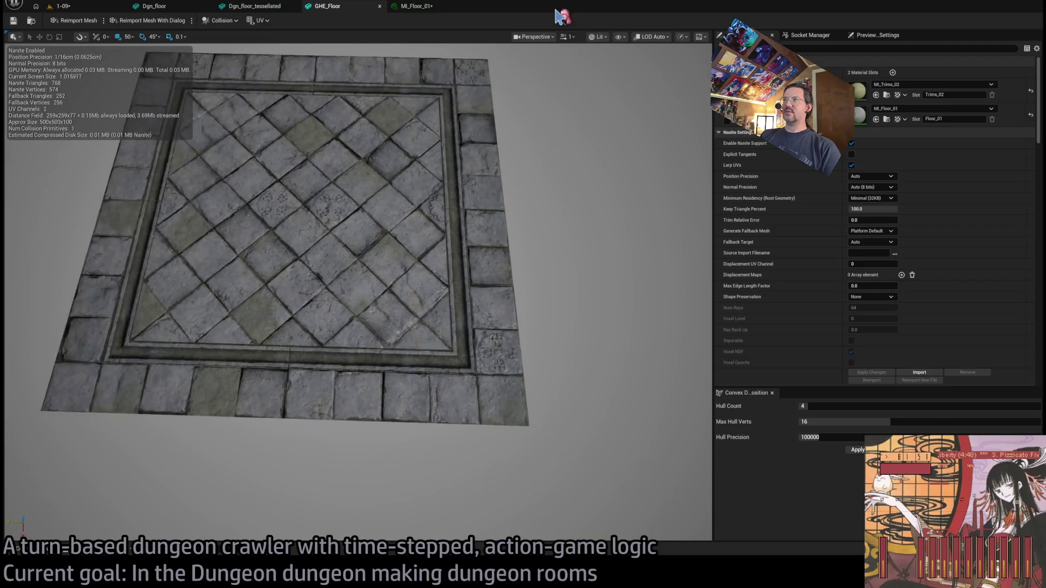
{"action": "key", "text": "alt+2"}
{"action": "scroll", "coordinate": [618, 88], "scroll_direction": "up", "scroll_amount": 8}
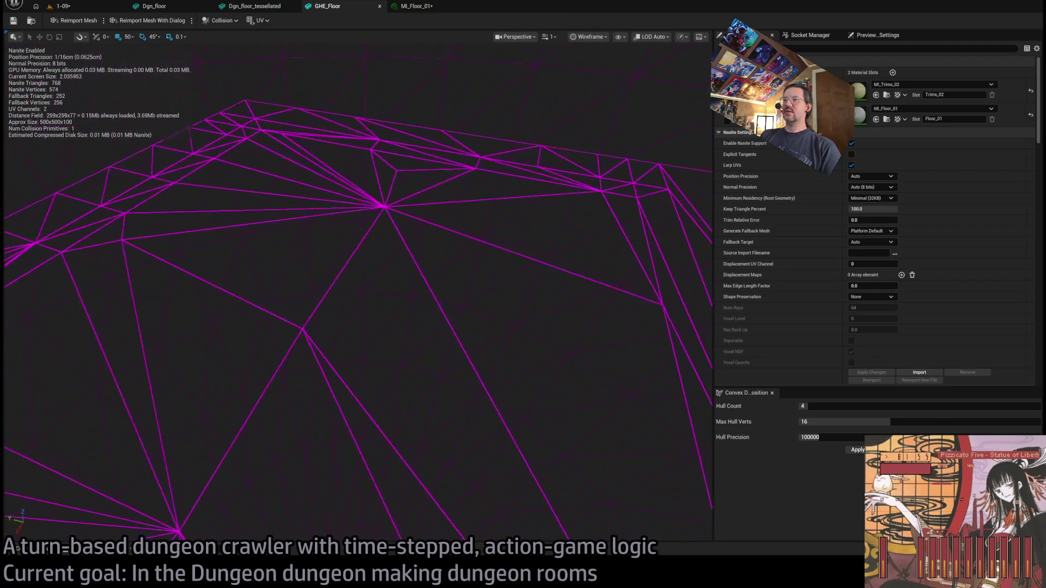
{"action": "scroll", "coordinate": [354, 295], "scroll_direction": "down", "scroll_amount": 8}
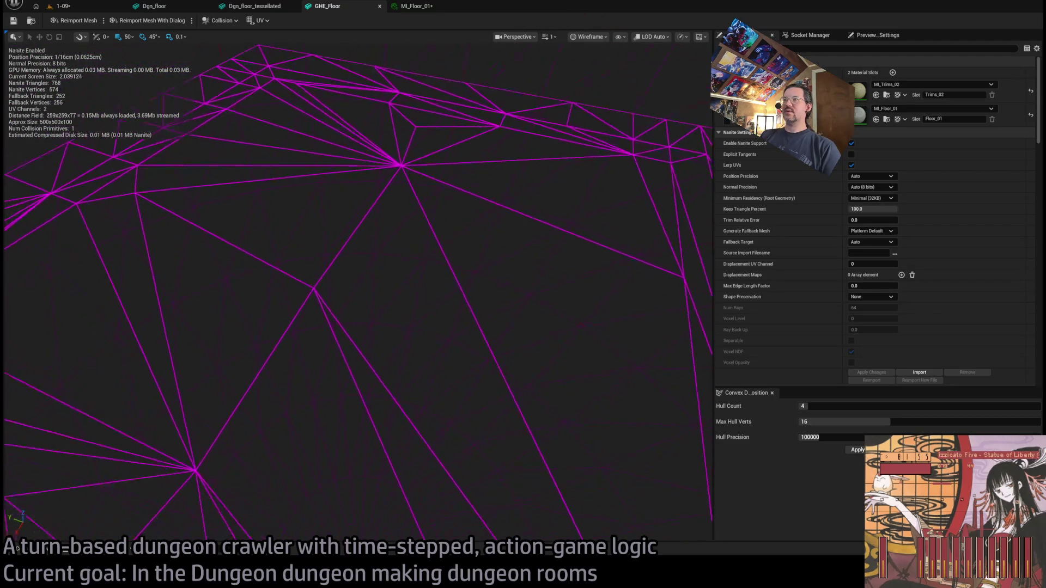
{"action": "scroll", "coordinate": [358, 294], "scroll_direction": "up", "scroll_amount": 8}
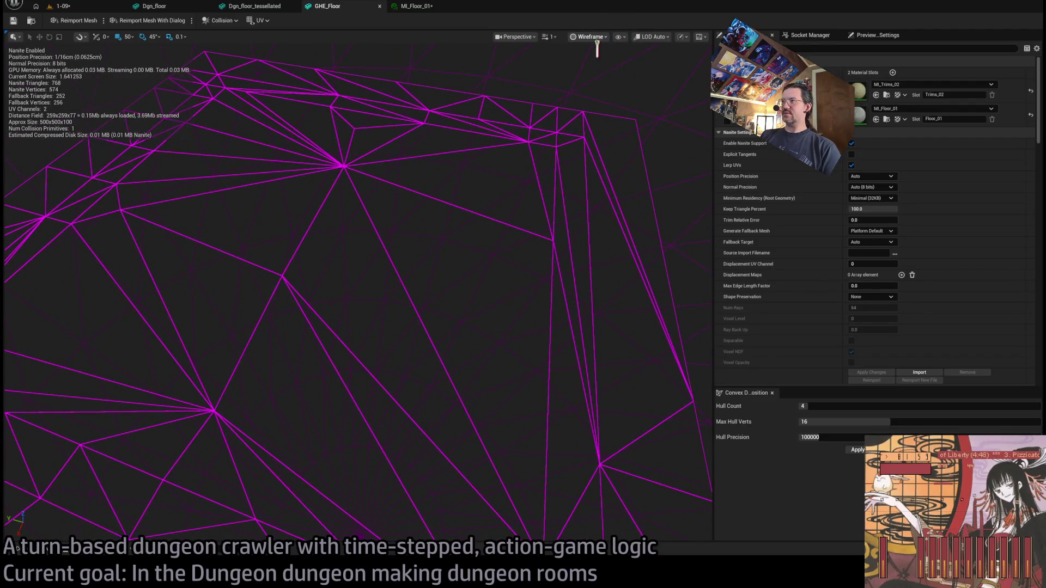
{"action": "key", "text": "alt+4"}
{"action": "key", "text": "f"}
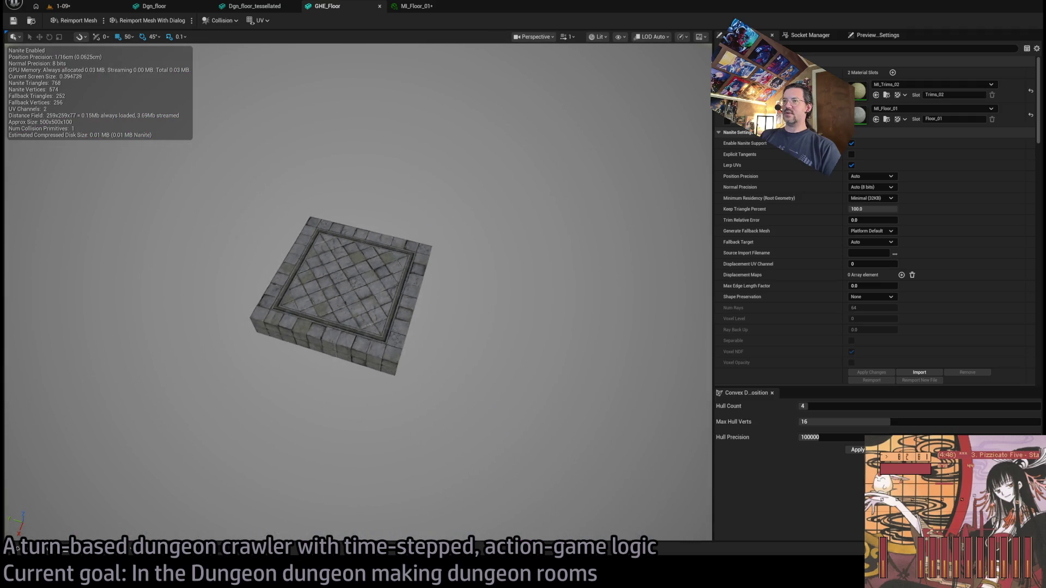
{"action": "scroll", "coordinate": [358, 291], "scroll_direction": "up", "scroll_amount": 10}
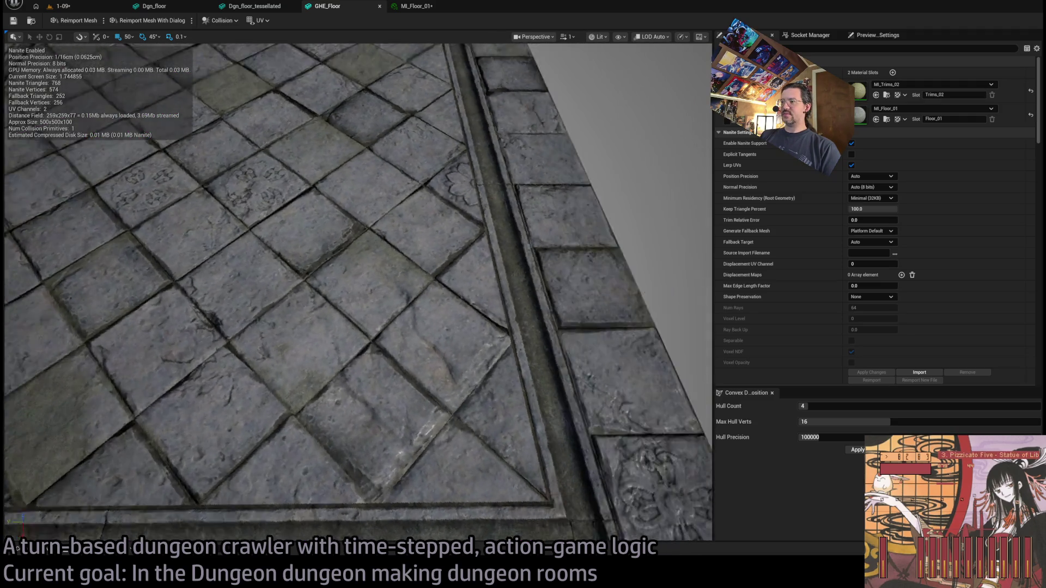
{"action": "left_click_drag", "start_coordinate": [357, 292], "coordinate": [357, 217]}
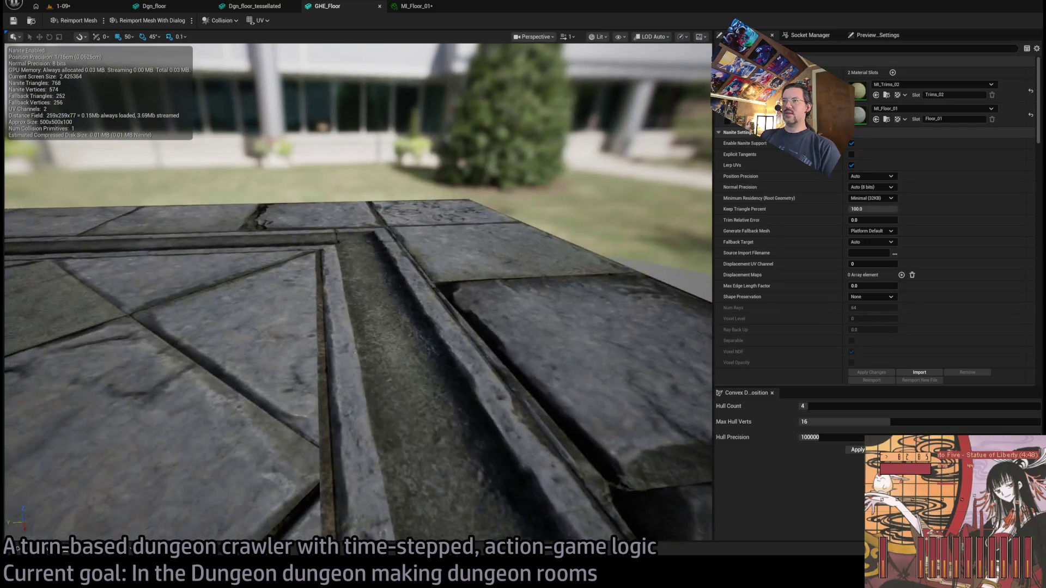
{"action": "key", "text": "f"}
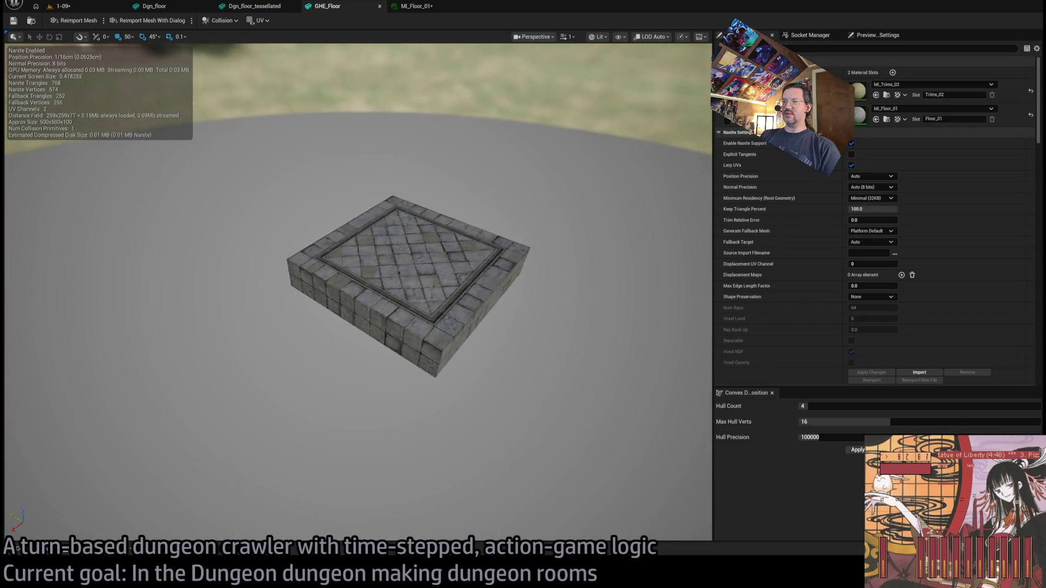
{"action": "scroll", "coordinate": [357, 292], "scroll_direction": "up", "scroll_amount": 6}
{"action": "scroll", "coordinate": [528, 186], "scroll_direction": "up", "scroll_amount": 2}
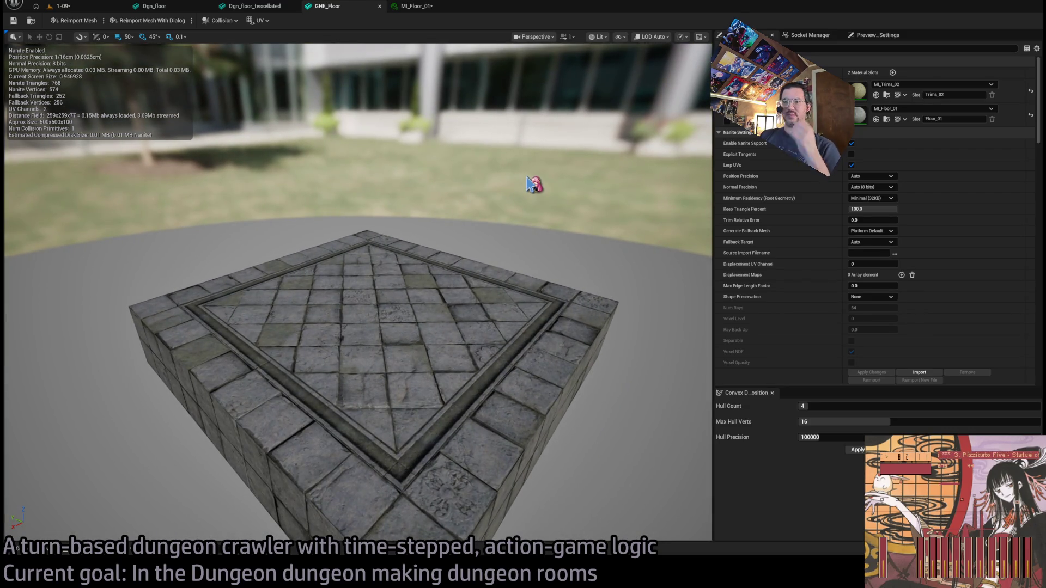
{"action": "left_click", "coordinate": [415, 6]}
{"action": "left_click", "coordinate": [357, 9]}
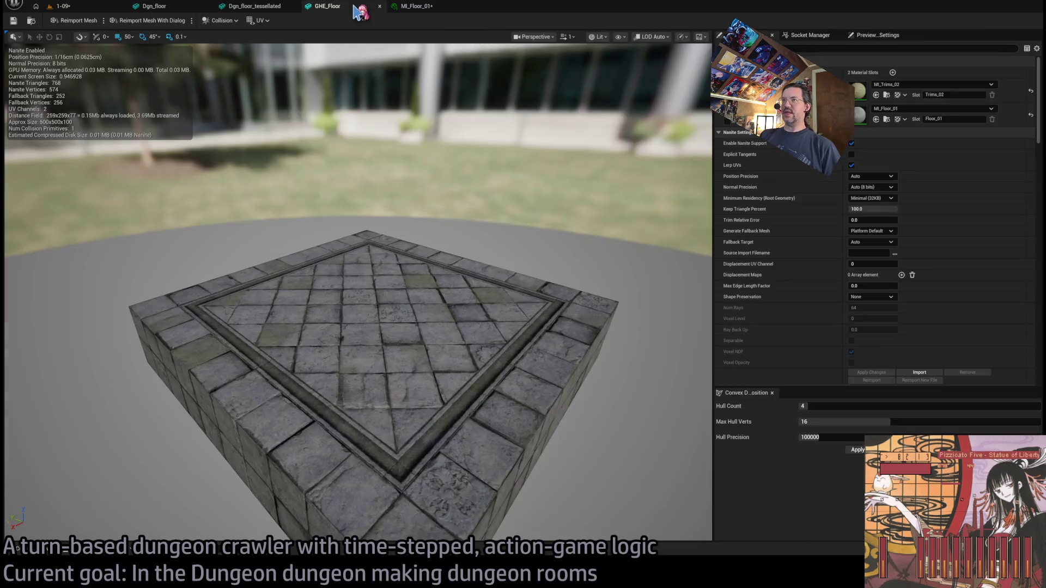
{"action": "left_click", "coordinate": [271, 6]}
{"action": "left_click", "coordinate": [335, 8]}
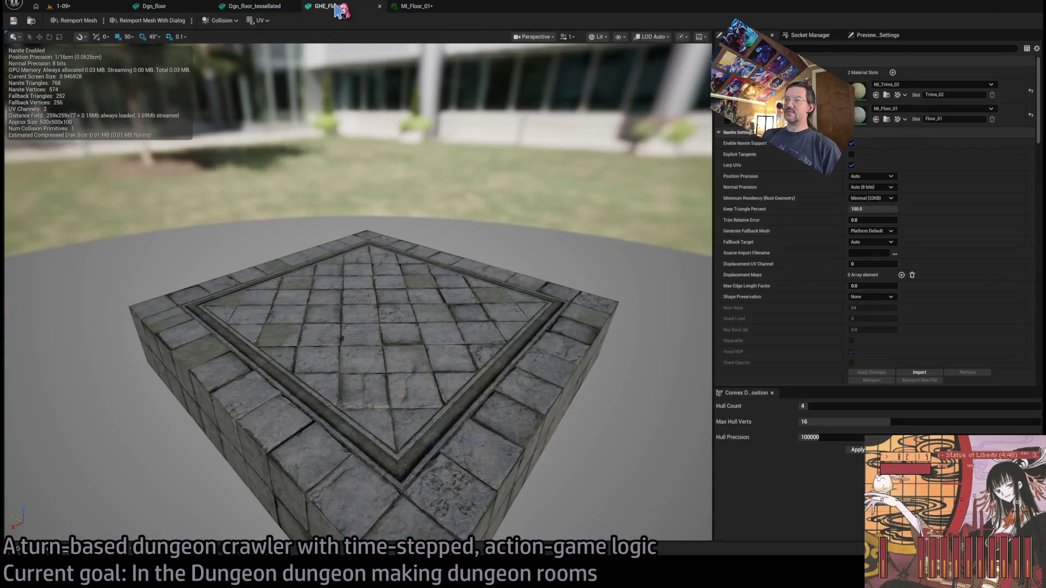
Open MI_Floor_01, inspect its T_Floor_01_BaseColor texture, and close the texture
{"action": "double_click", "coordinate": [859, 114]}
{"action": "double_click", "coordinate": [702, 94]}
{"action": "scroll", "coordinate": [350, 248], "scroll_direction": "down", "scroll_amount": 5}
{"action": "scroll", "coordinate": [350, 246], "scroll_direction": "up", "scroll_amount": 2}
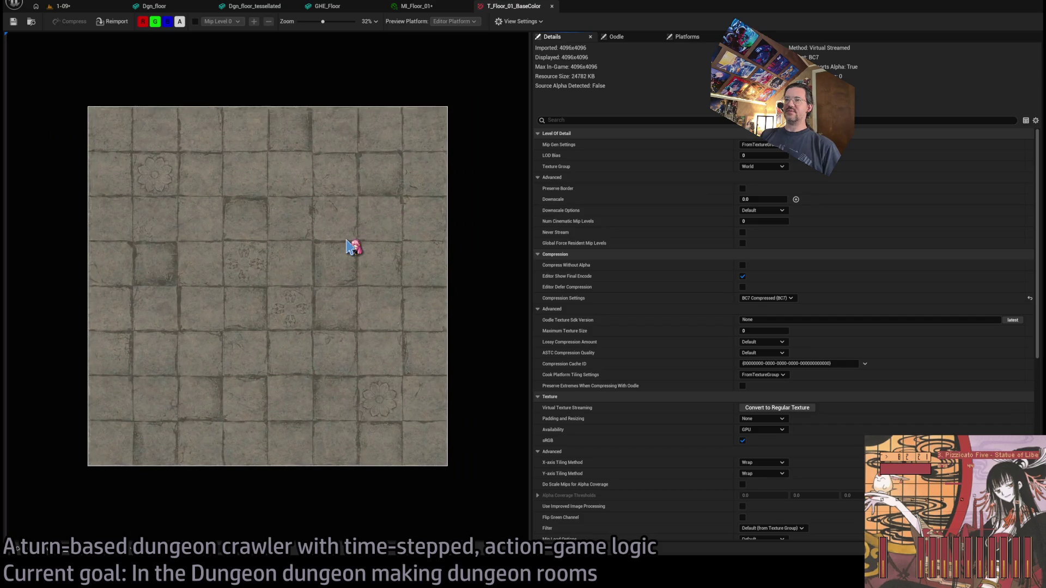
{"action": "scroll", "coordinate": [349, 248], "scroll_direction": "up", "scroll_amount": 1}
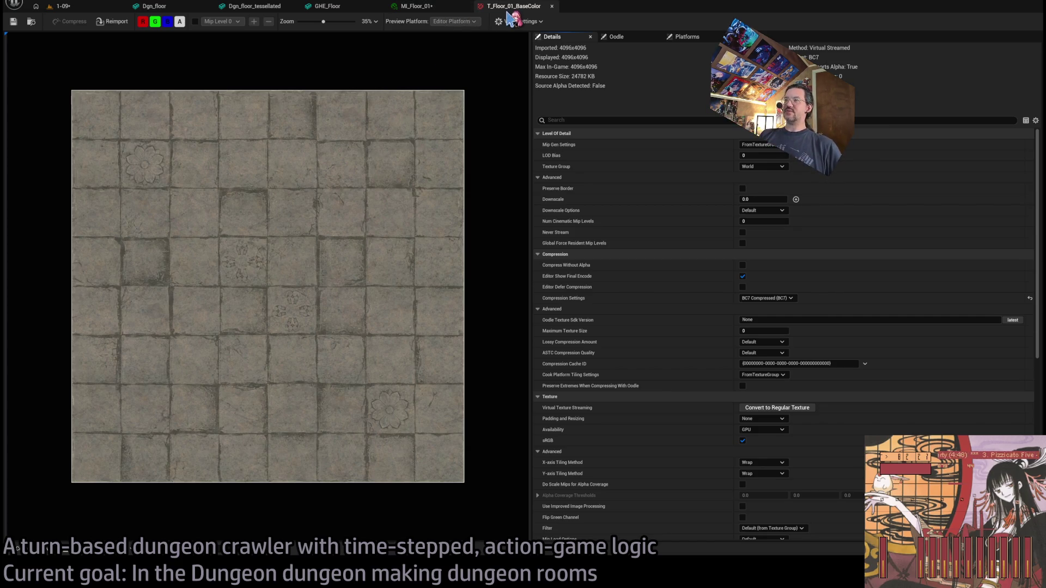
{"action": "left_click", "coordinate": [552, 6]}
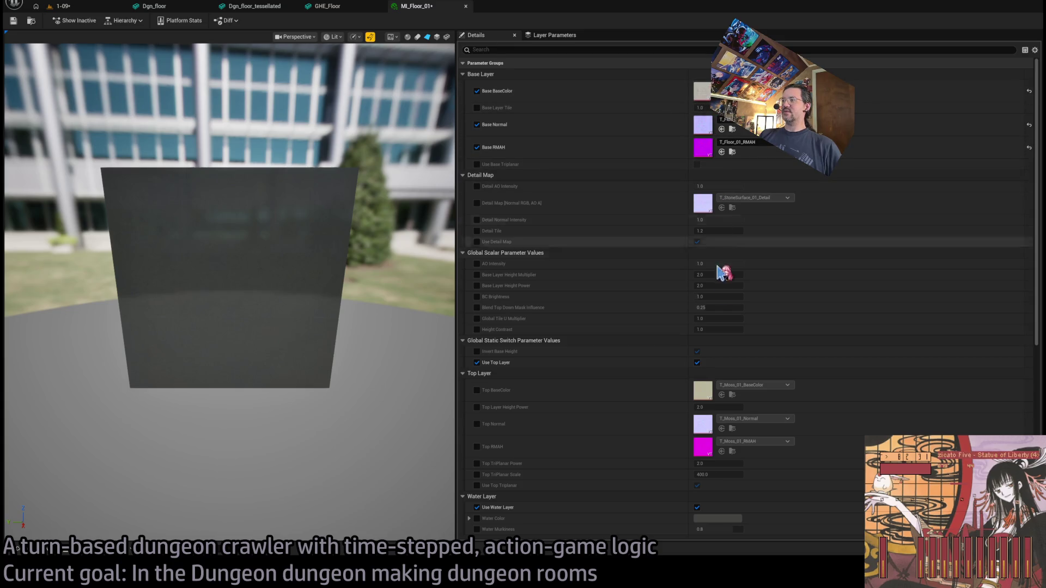
Open the parent M_Environment material and pan across its Top Layer and HeightLerp nodes
{"action": "scroll", "coordinate": [711, 381], "scroll_direction": "down", "scroll_amount": 8}
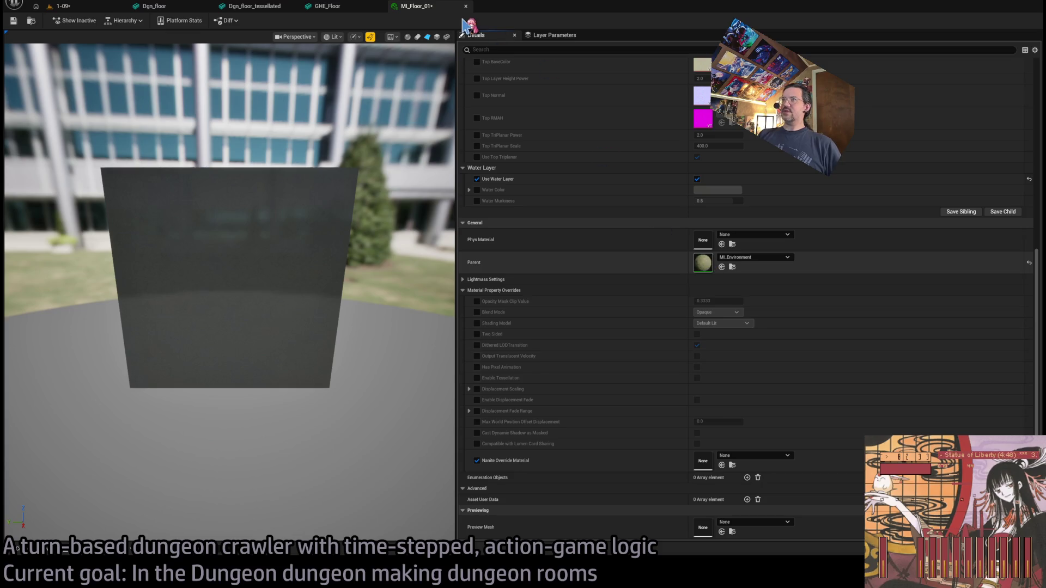
{"action": "double_click", "coordinate": [703, 263]}
{"action": "scroll", "coordinate": [711, 267], "scroll_direction": "down", "scroll_amount": 7}
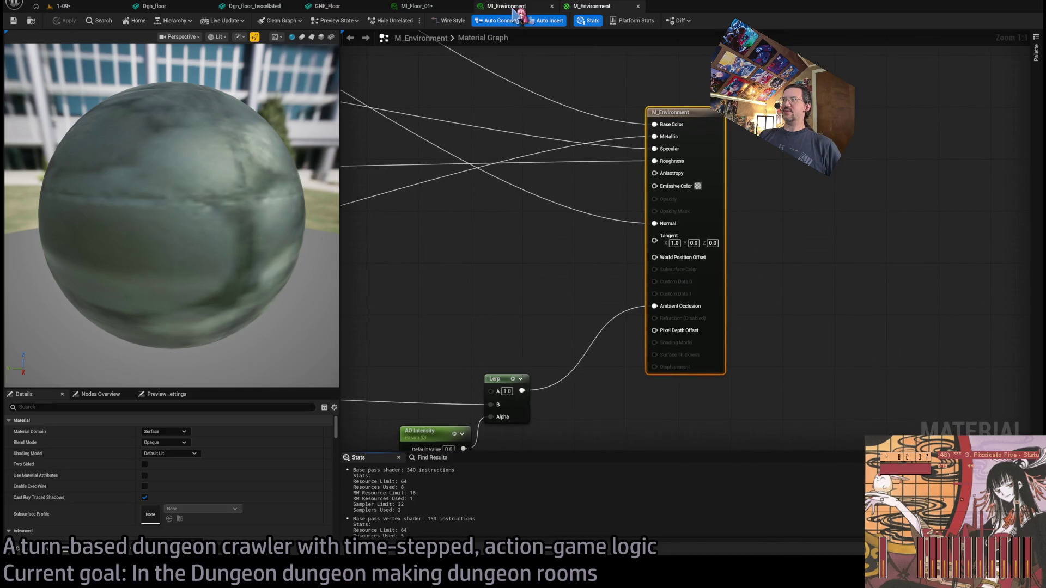
{"action": "scroll", "coordinate": [422, 215], "scroll_direction": "down", "scroll_amount": 3}
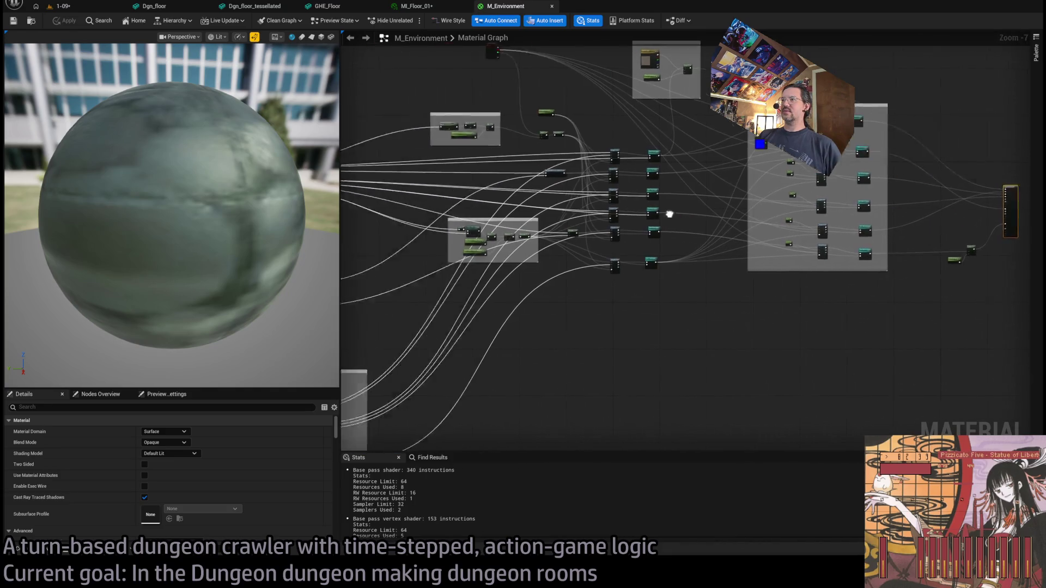
{"action": "scroll", "coordinate": [622, 298], "scroll_direction": "up", "scroll_amount": 3}
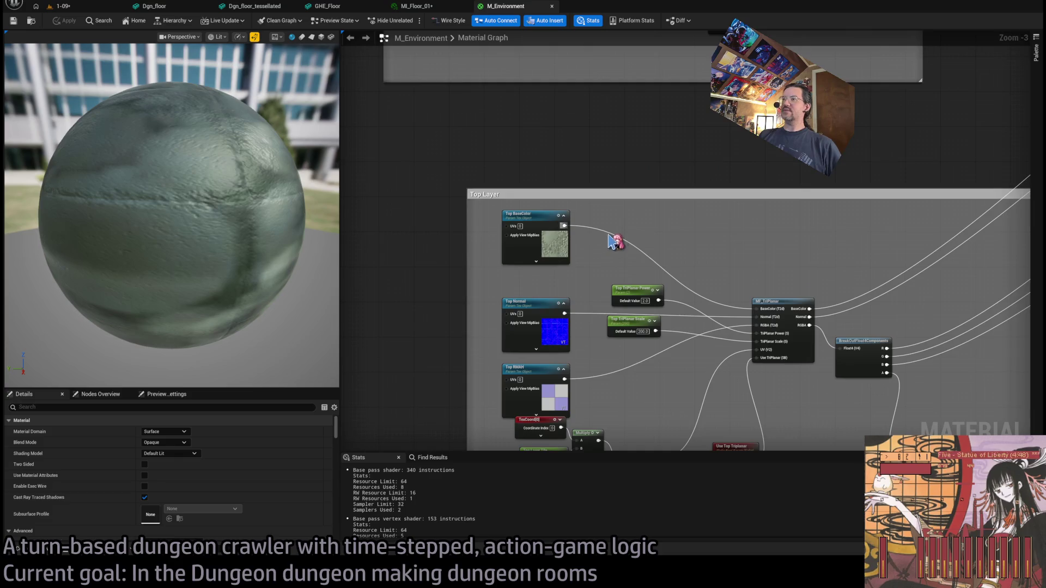
{"action": "left_click_drag", "start_coordinate": [612, 240], "coordinate": [642, 102]}
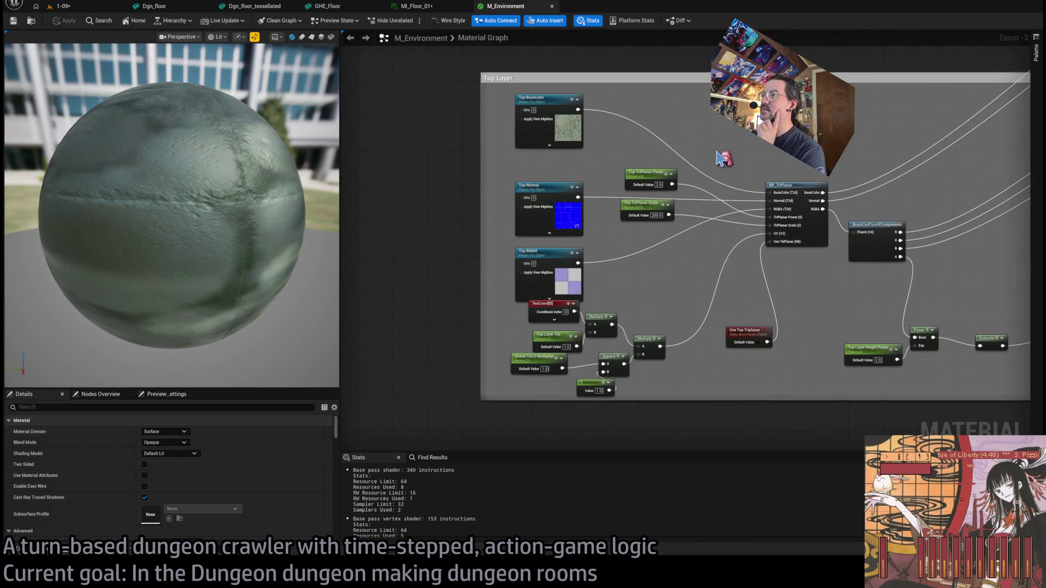
{"action": "mouse_move", "coordinate": [676, 259]}
{"action": "left_mouse_down"}
{"action": "mouse_move", "coordinate": [542, 252]}
{"action": "mouse_move", "coordinate": [345, 355]}
{"action": "mouse_move", "coordinate": [590, 331]}
{"action": "mouse_move", "coordinate": [440, 417]}
{"action": "left_mouse_up"}
{"action": "mouse_move", "coordinate": [572, 321]}
{"action": "left_mouse_down"}
{"action": "mouse_move", "coordinate": [562, 367]}
{"action": "mouse_move", "coordinate": [507, 354]}
{"action": "mouse_move", "coordinate": [617, 364]}
{"action": "left_mouse_up"}
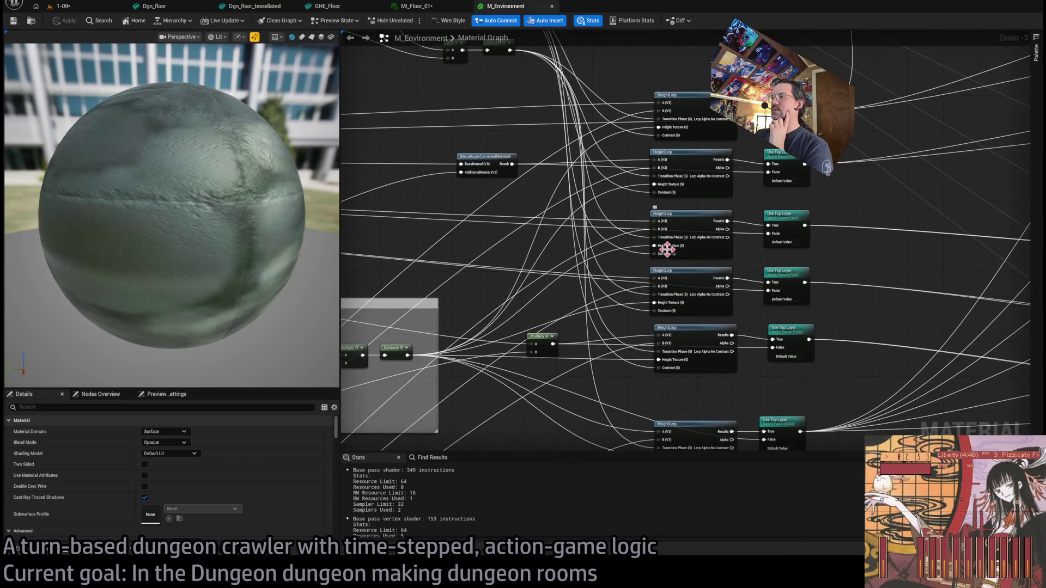
{"action": "mouse_move", "coordinate": [665, 371]}
{"action": "left_mouse_down"}
{"action": "mouse_move", "coordinate": [643, 301]}
{"action": "mouse_move", "coordinate": [686, 326]}
{"action": "mouse_move", "coordinate": [693, 347]}
{"action": "mouse_move", "coordinate": [820, 314]}
{"action": "left_mouse_up"}
{"action": "scroll", "coordinate": [700, 333], "scroll_direction": "up", "scroll_amount": 3}
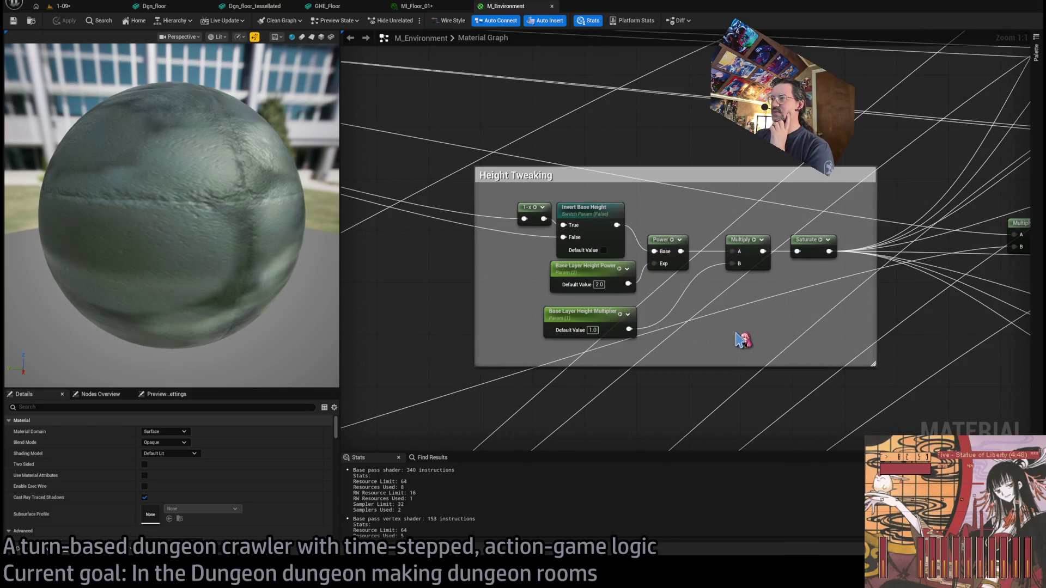
{"action": "scroll", "coordinate": [744, 340], "scroll_direction": "down", "scroll_amount": 5}
Examine the Top Down Mask From World Normal and Water Layer Height Mixing groups
{"action": "left_click_drag", "start_coordinate": [752, 341], "coordinate": [730, 310]}
{"action": "scroll", "coordinate": [612, 285], "scroll_direction": "up", "scroll_amount": 4}
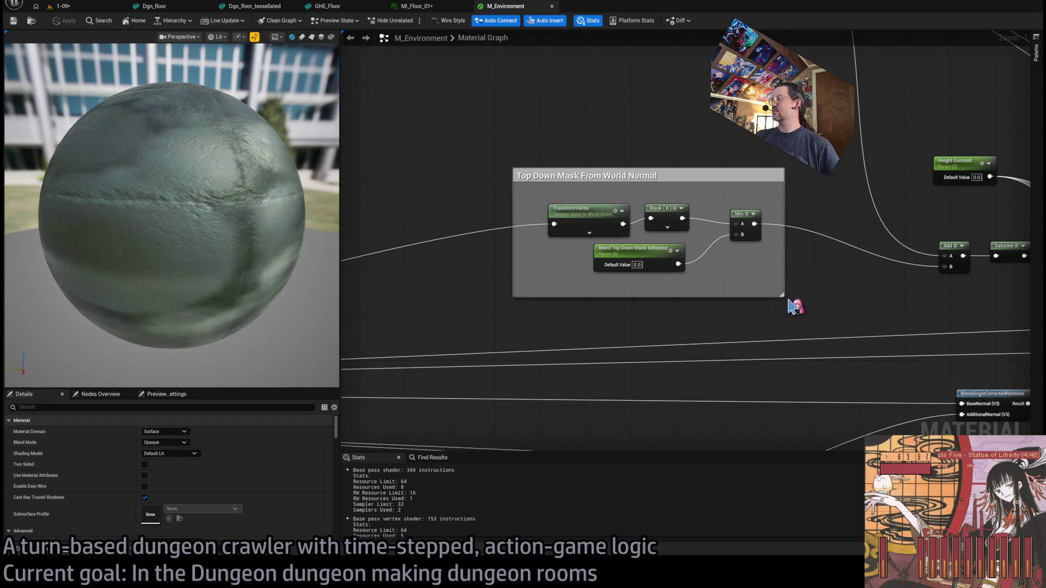
{"action": "scroll", "coordinate": [497, 385], "scroll_direction": "down", "scroll_amount": 4}
{"action": "scroll", "coordinate": [497, 273], "scroll_direction": "up", "scroll_amount": 3}
{"action": "mouse_move", "coordinate": [497, 273]}
{"action": "left_mouse_down"}
{"action": "mouse_move", "coordinate": [623, 299]}
{"action": "mouse_move", "coordinate": [512, 313]}
{"action": "left_mouse_up"}
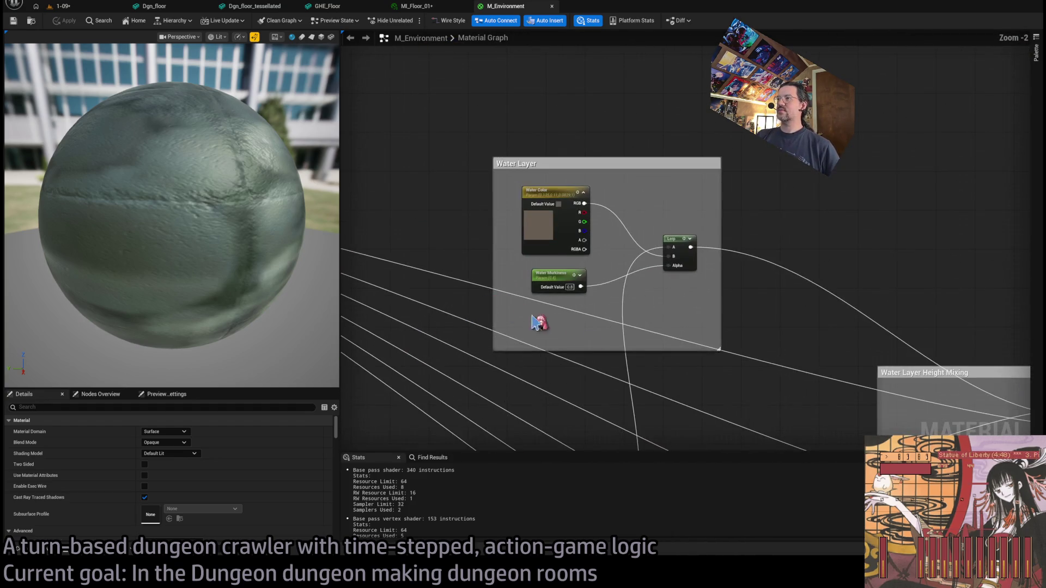
{"action": "scroll", "coordinate": [514, 273], "scroll_direction": "down", "scroll_amount": 2}
{"action": "left_click_drag", "start_coordinate": [518, 272], "coordinate": [432, 175]}
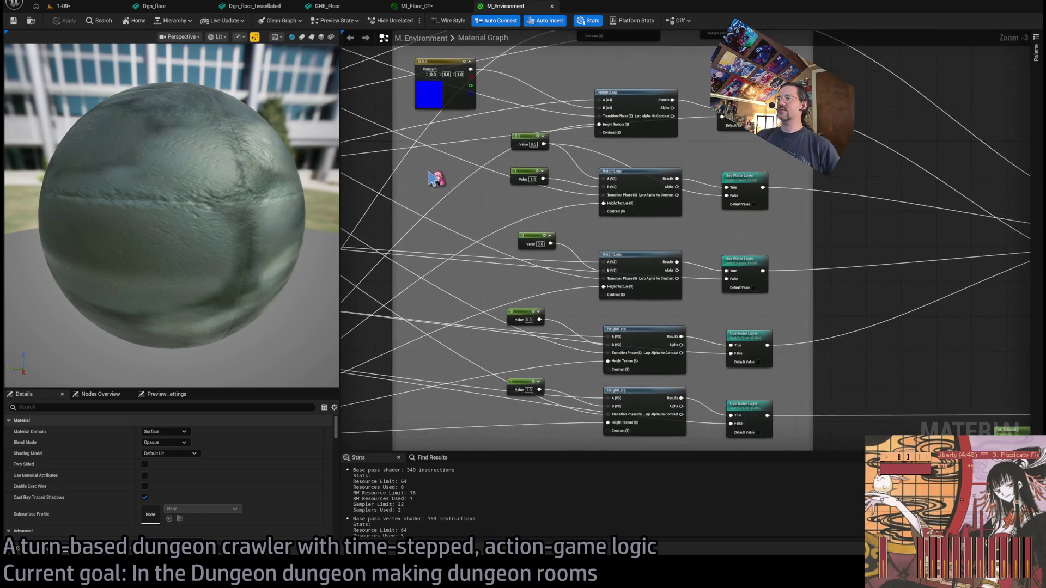
{"action": "scroll", "coordinate": [445, 201], "scroll_direction": "down", "scroll_amount": 1}
Pan through the Base Layer group up to its header
{"action": "left_click_drag", "start_coordinate": [491, 218], "coordinate": [600, 195]}
{"action": "scroll", "coordinate": [600, 195], "scroll_direction": "up", "scroll_amount": 3}
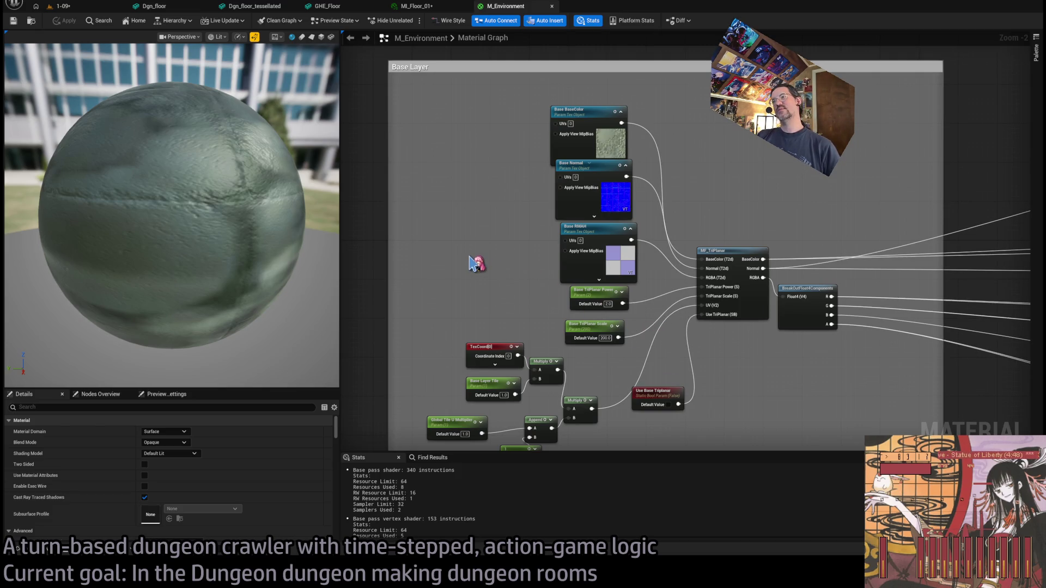
{"action": "left_click_drag", "start_coordinate": [480, 267], "coordinate": [515, 241]}
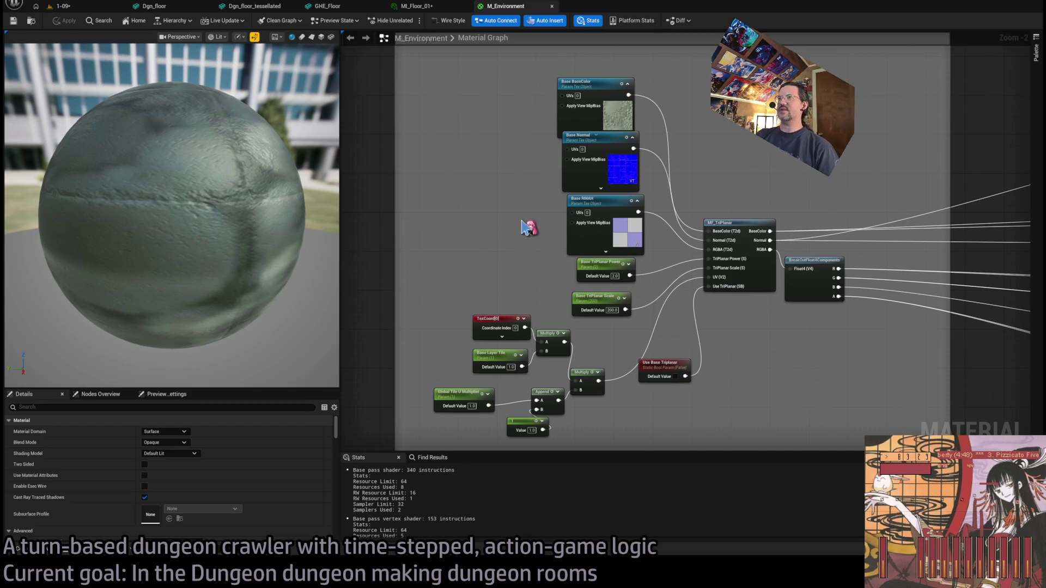
{"action": "left_click_drag", "start_coordinate": [523, 228], "coordinate": [492, 248]}
{"action": "scroll", "coordinate": [425, 210], "scroll_direction": "down", "scroll_amount": 3}
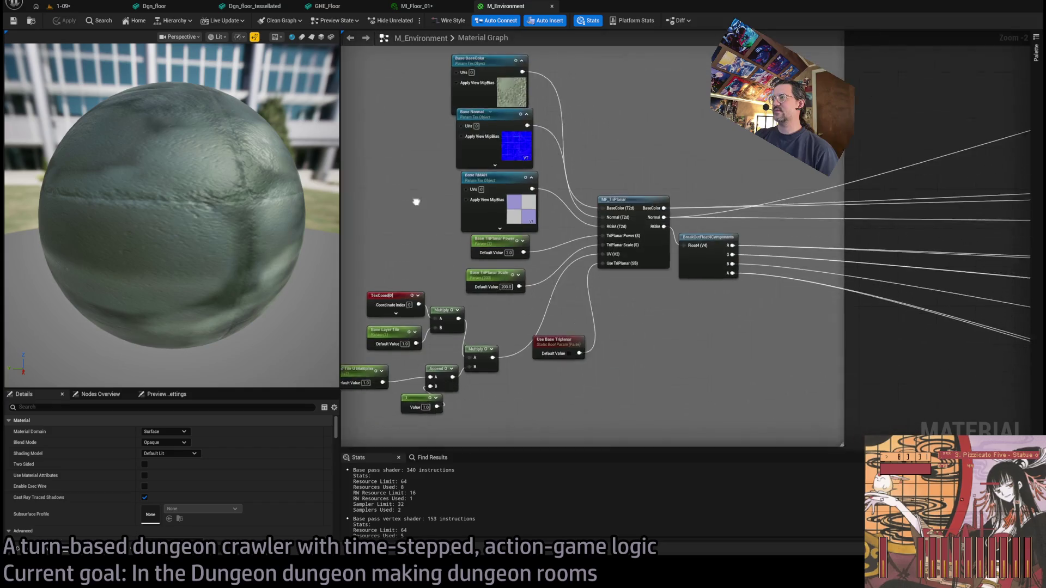
{"action": "scroll", "coordinate": [604, 273], "scroll_direction": "up", "scroll_amount": 3}
{"action": "scroll", "coordinate": [570, 295], "scroll_direction": "down", "scroll_amount": 5}
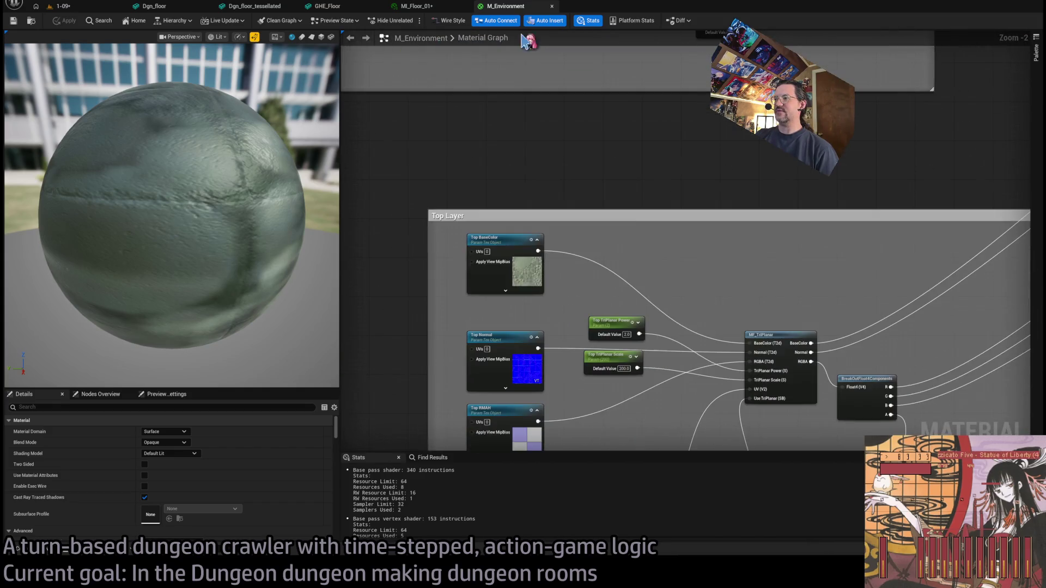
Zoom out to review the Water Layer Height Mixing group and the material output node
{"action": "left_click_drag", "start_coordinate": [701, 57], "coordinate": [695, 73]}
{"action": "scroll", "coordinate": [689, 182], "scroll_direction": "up", "scroll_amount": 4}
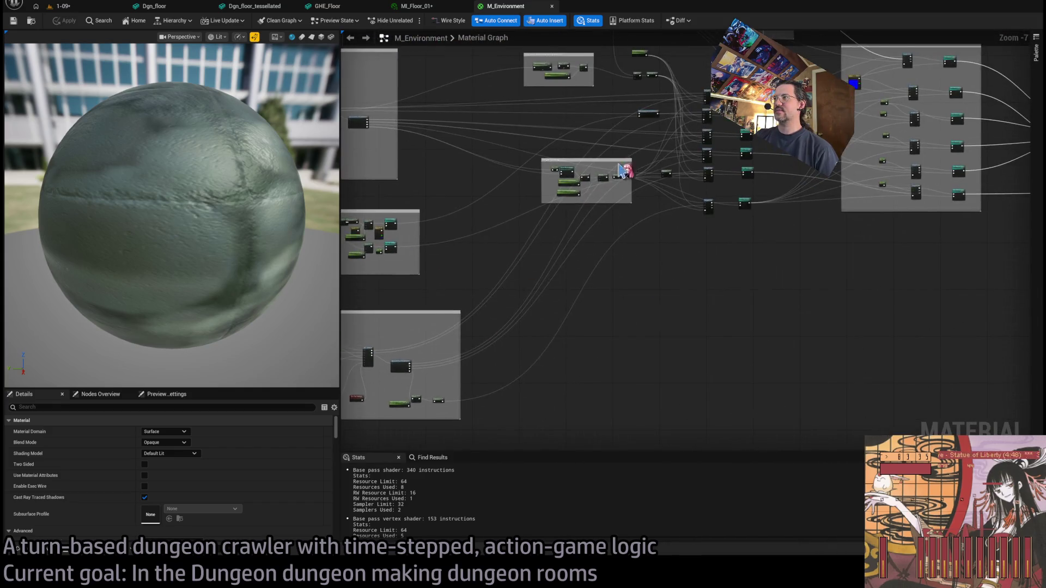
{"action": "mouse_move", "coordinate": [748, 267]}
{"action": "left_mouse_down"}
{"action": "mouse_move", "coordinate": [623, 143]}
{"action": "mouse_move", "coordinate": [640, 411]}
{"action": "mouse_move", "coordinate": [630, 381]}
{"action": "left_mouse_up"}
{"action": "scroll", "coordinate": [629, 294], "scroll_direction": "up", "scroll_amount": 1}
{"action": "scroll", "coordinate": [626, 294], "scroll_direction": "up", "scroll_amount": 1}
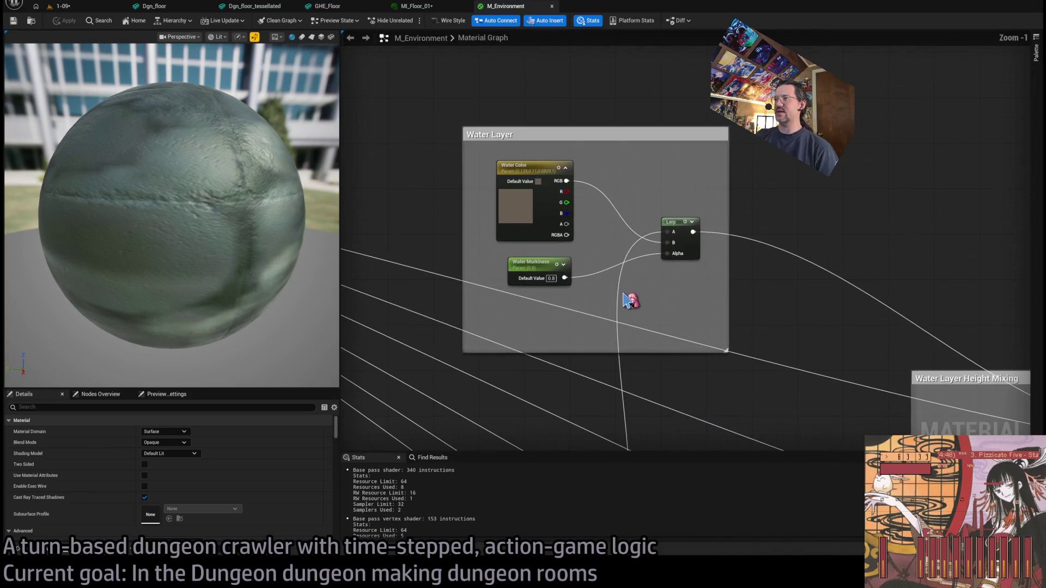
{"action": "scroll", "coordinate": [792, 366], "scroll_direction": "down", "scroll_amount": 2}
{"action": "left_click_drag", "start_coordinate": [793, 366], "coordinate": [486, 196]}
{"action": "mouse_move", "coordinate": [616, 168]}
{"action": "left_mouse_down"}
{"action": "mouse_move", "coordinate": [509, 93]}
{"action": "mouse_move", "coordinate": [517, 166]}
{"action": "mouse_move", "coordinate": [500, 101]}
{"action": "mouse_move", "coordinate": [494, 169]}
{"action": "mouse_move", "coordinate": [555, 180]}
{"action": "left_mouse_up"}
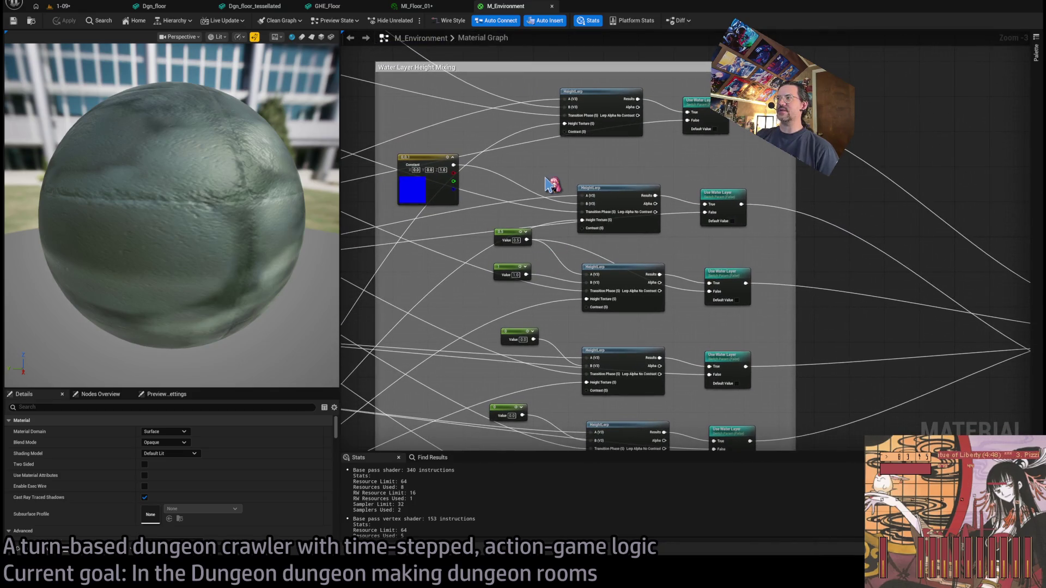
{"action": "left_click_drag", "start_coordinate": [586, 213], "coordinate": [357, 170]}
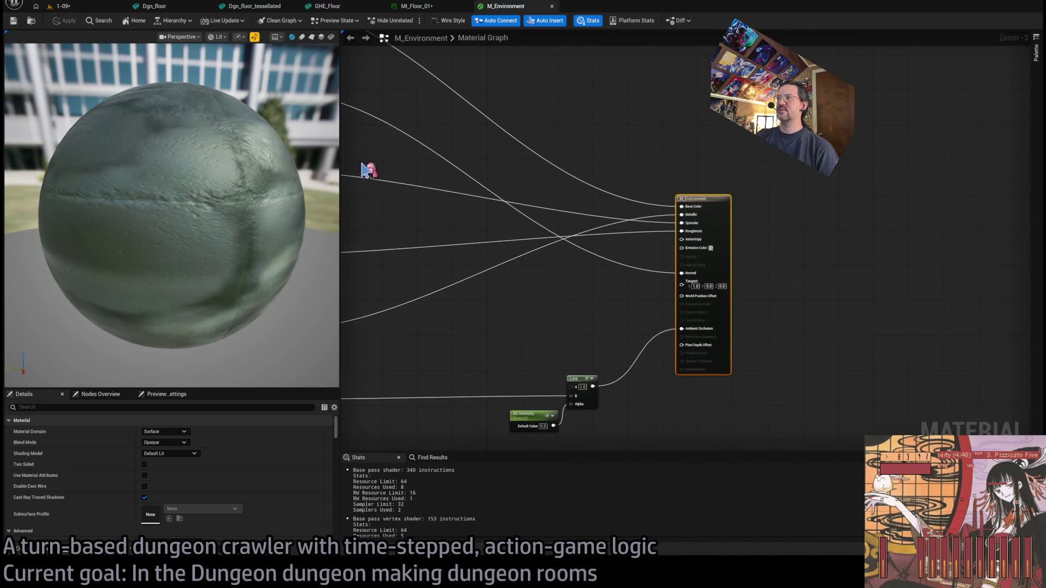
{"action": "scroll", "coordinate": [521, 241], "scroll_direction": "down", "scroll_amount": 1}
{"action": "mouse_move", "coordinate": [520, 241]}
{"action": "left_mouse_down"}
{"action": "mouse_move", "coordinate": [677, 233]}
{"action": "mouse_move", "coordinate": [684, 250]}
{"action": "left_mouse_up"}
{"action": "scroll", "coordinate": [677, 233], "scroll_direction": "down", "scroll_amount": 1}
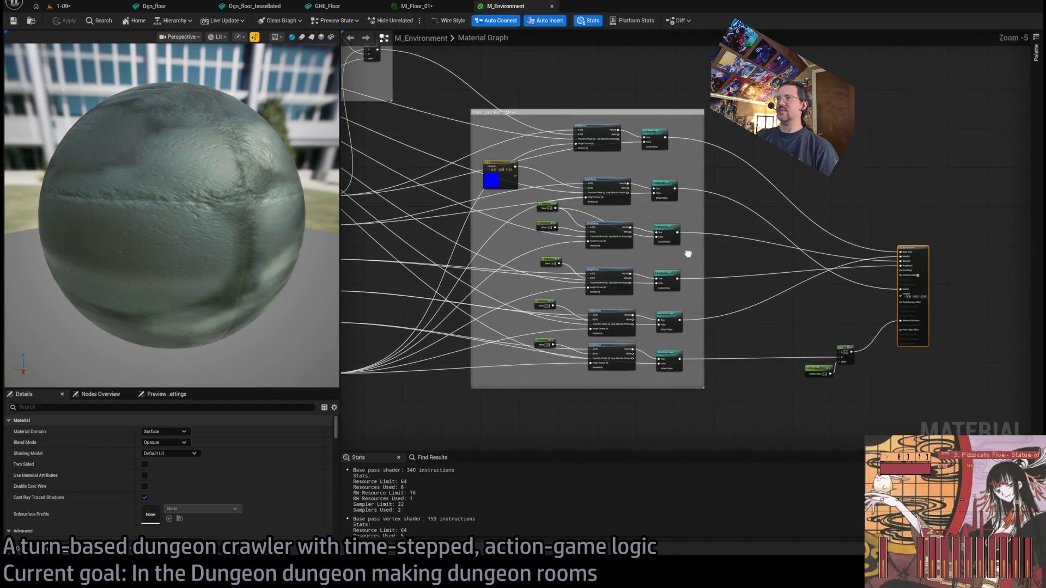
Compare with MI_Floor_01, close both material tabs, and return to level 1-09
{"action": "left_click", "coordinate": [430, 8]}
{"action": "scroll", "coordinate": [559, 242], "scroll_direction": "up", "scroll_amount": 5}
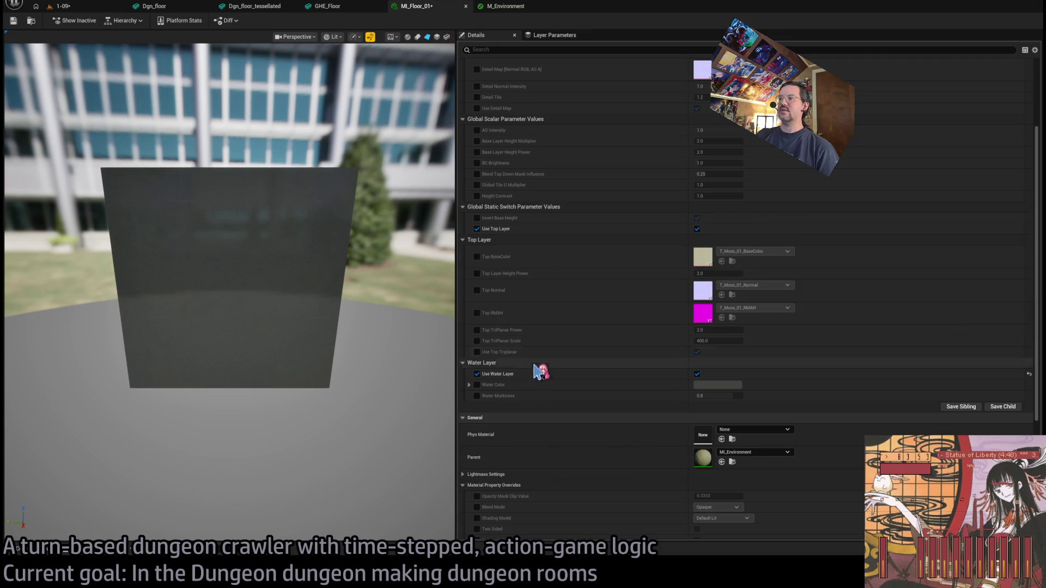
{"action": "left_click", "coordinate": [503, 8]}
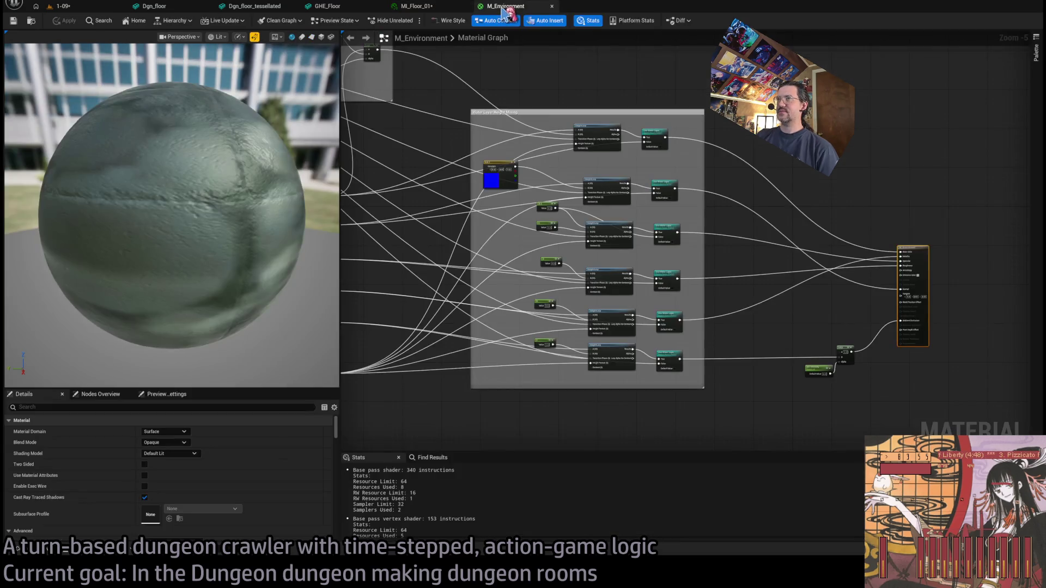
{"action": "middle_click", "coordinate": [504, 7]}
{"action": "middle_click", "coordinate": [416, 6]}
{"action": "left_click", "coordinate": [62, 6]}
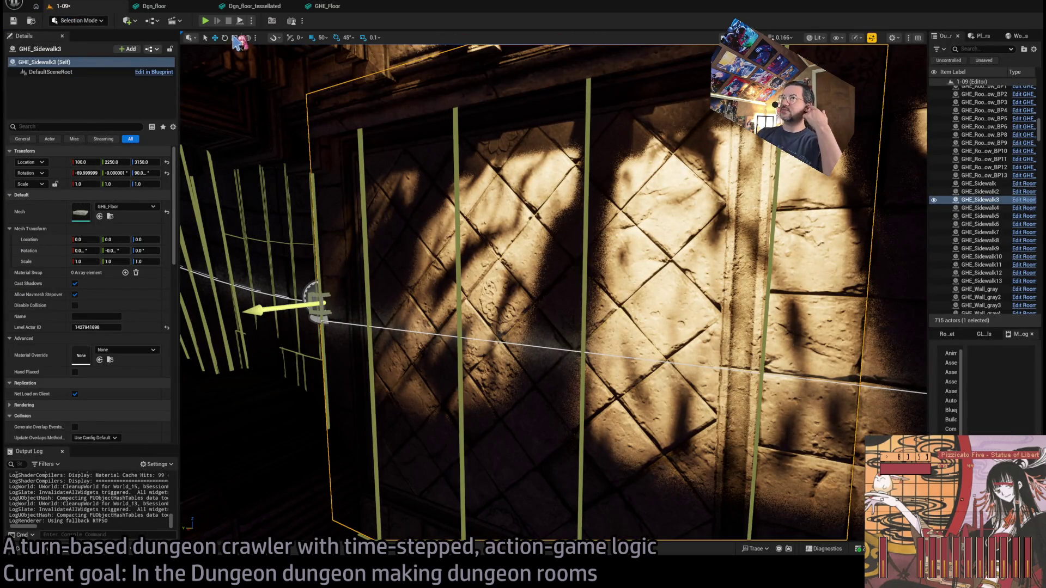
Save level 1-09, look along the sidewalk wall, and enter Mesh Paint mode's vertex weight tools
{"action": "key", "text": "ctrl+s"}
{"action": "left_click_drag", "start_coordinate": [518, 121], "coordinate": [444, 130]}
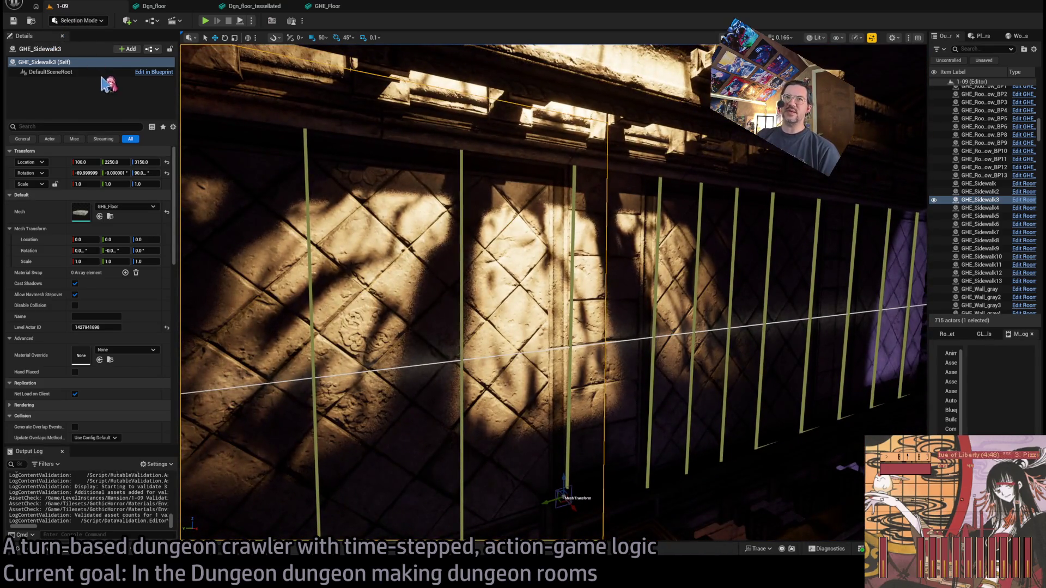
{"action": "key", "text": "shift+4"}
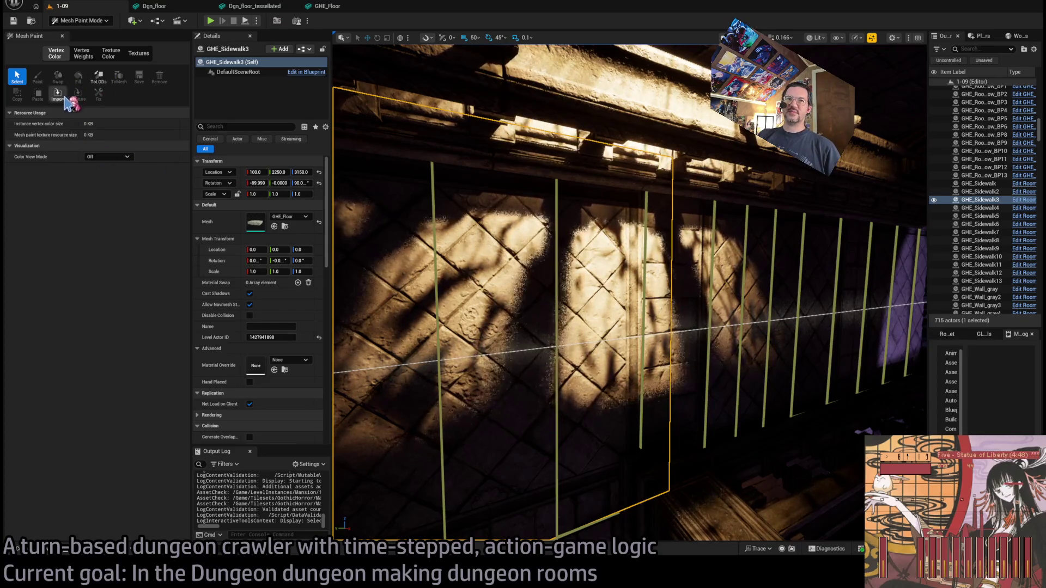
{"action": "left_click", "coordinate": [82, 53]}
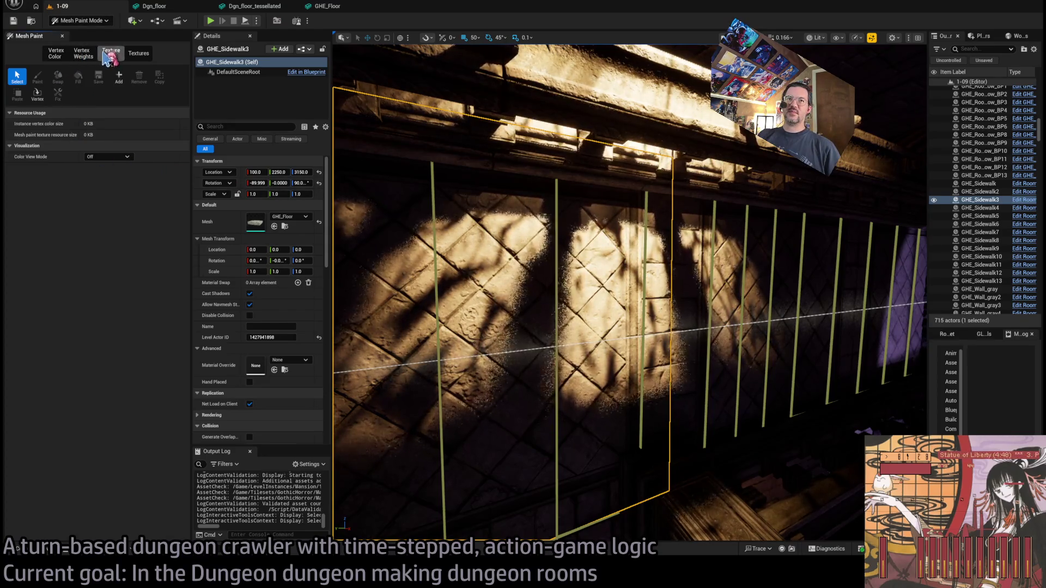
Check the vertex weight options, then go back to vertex colour painting
{"action": "left_click", "coordinate": [60, 53]}
{"action": "left_click", "coordinate": [82, 53]}
{"action": "left_click", "coordinate": [56, 54]}
{"action": "left_click_drag", "start_coordinate": [375, 202], "coordinate": [376, 202]}
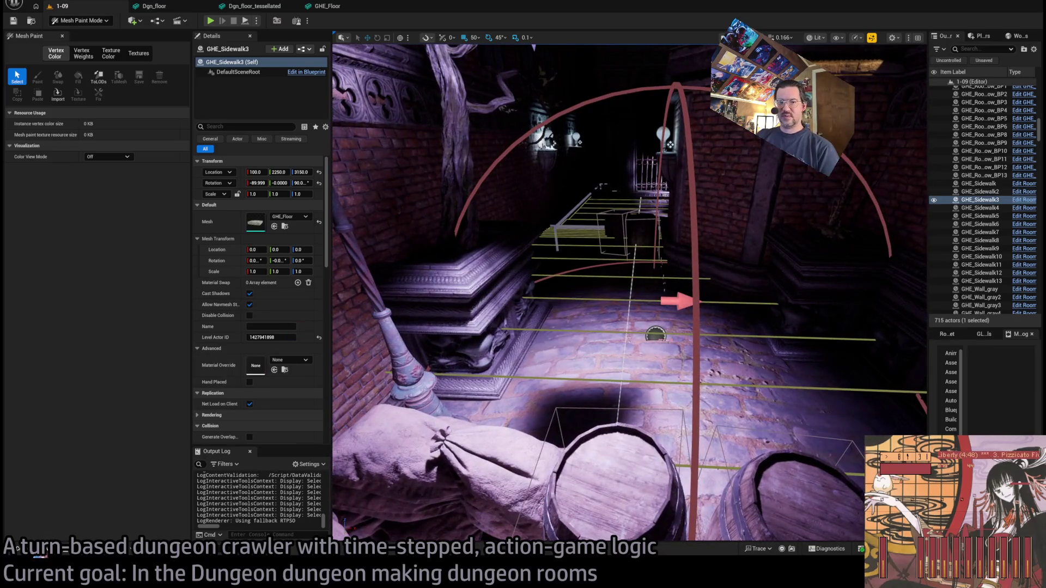
Fly toward the gate and place a GHE_Floor mesh from the Floor folder by the barrels
{"action": "left_click", "coordinate": [39, 551]}
{"action": "left_click_drag", "start_coordinate": [379, 157], "coordinate": [380, 156]}
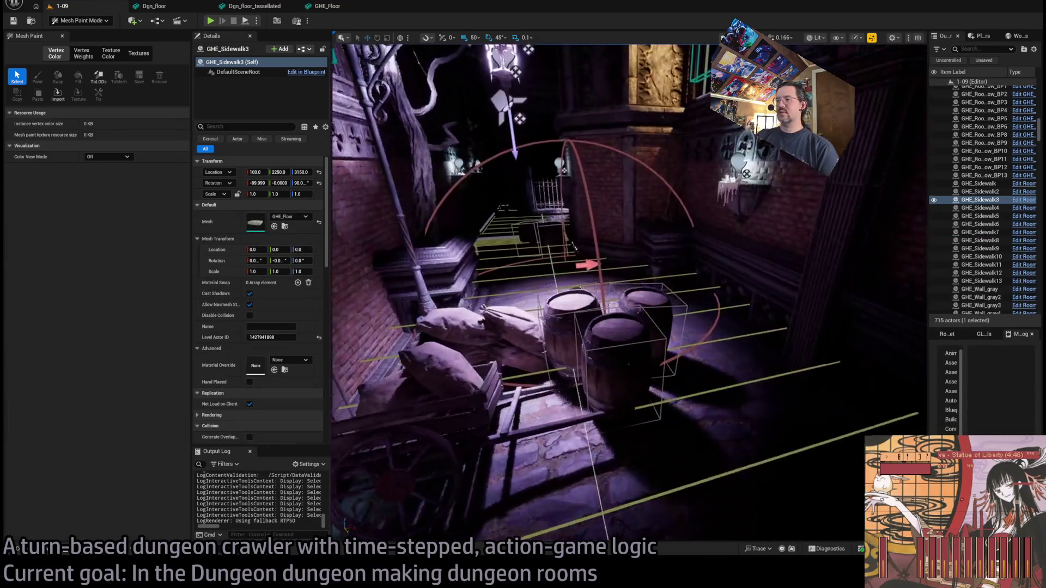
{"action": "key", "text": "Up"}
{"action": "left_click", "coordinate": [18, 549]}
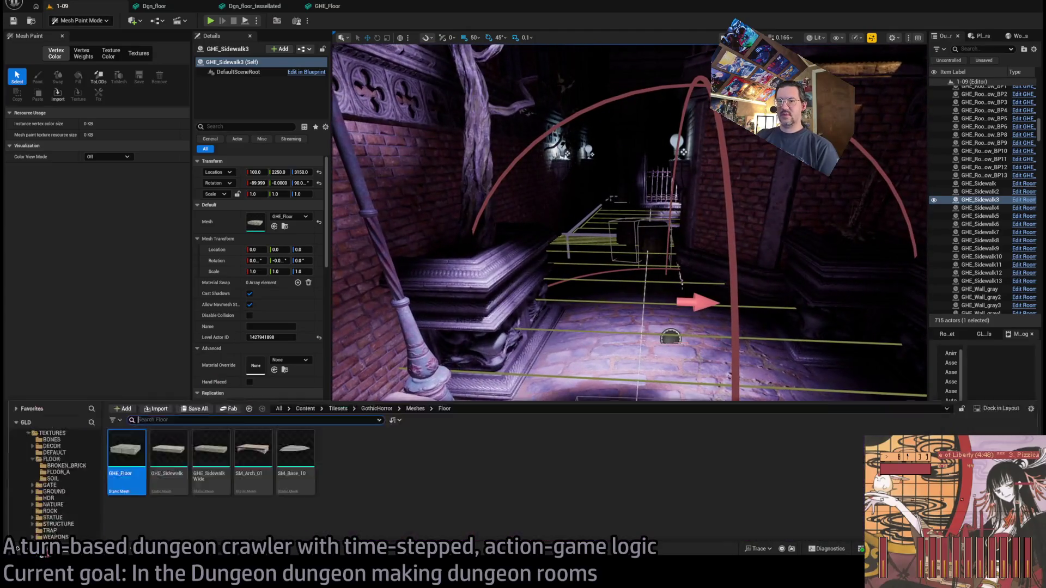
{"action": "mouse_move", "coordinate": [126, 499]}
{"action": "left_mouse_down"}
{"action": "mouse_move", "coordinate": [567, 299]}
{"action": "mouse_move", "coordinate": [641, 280]}
{"action": "left_mouse_up"}
{"action": "key", "text": "f"}
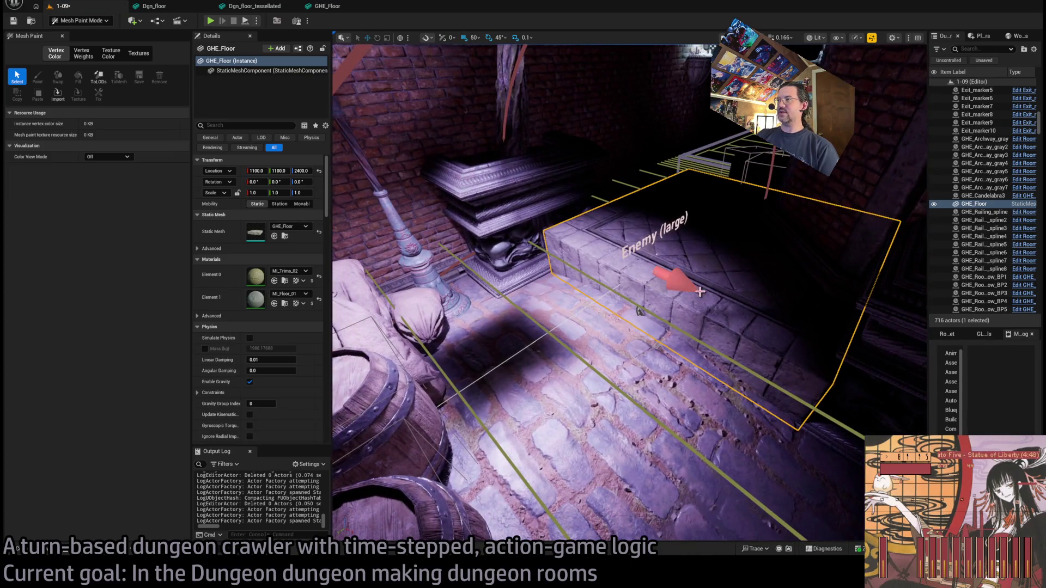
Orbit the new floor toward the archway and compare texture and vertex colour painting
{"action": "scroll", "coordinate": [700, 292], "scroll_direction": "down", "scroll_amount": 5}
{"action": "scroll", "coordinate": [614, 318], "scroll_direction": "up", "scroll_amount": 2}
{"action": "left_click_drag", "start_coordinate": [614, 319], "coordinate": [539, 101]}
{"action": "scroll", "coordinate": [539, 101], "scroll_direction": "up", "scroll_amount": 6}
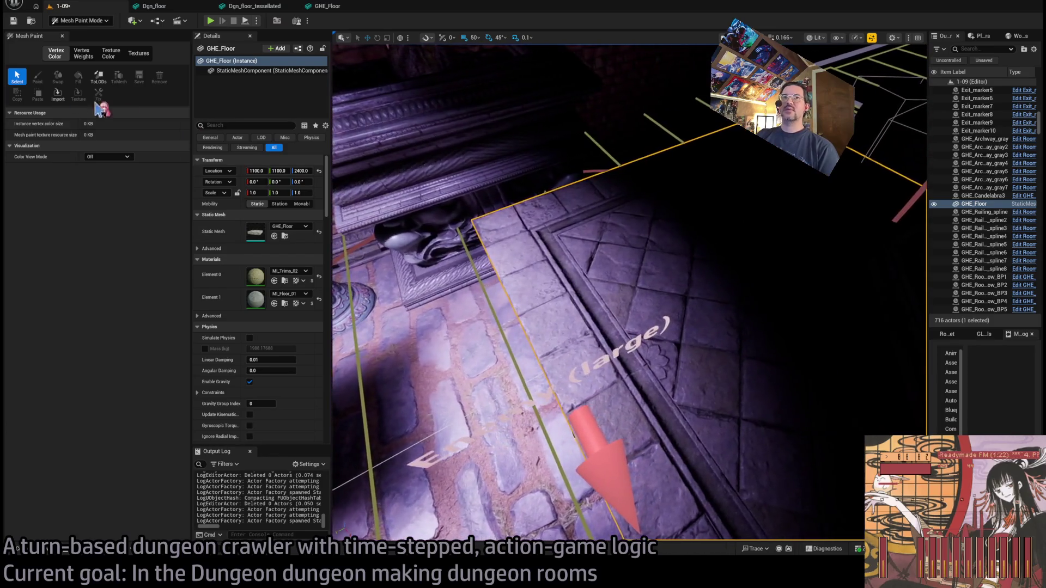
{"action": "left_click", "coordinate": [138, 54]}
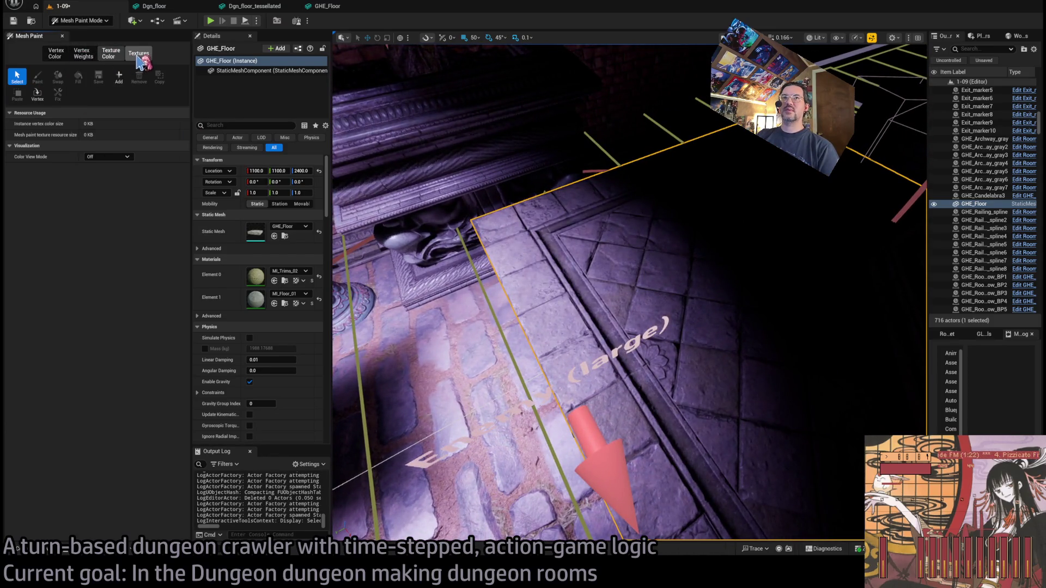
{"action": "left_click", "coordinate": [111, 53]}
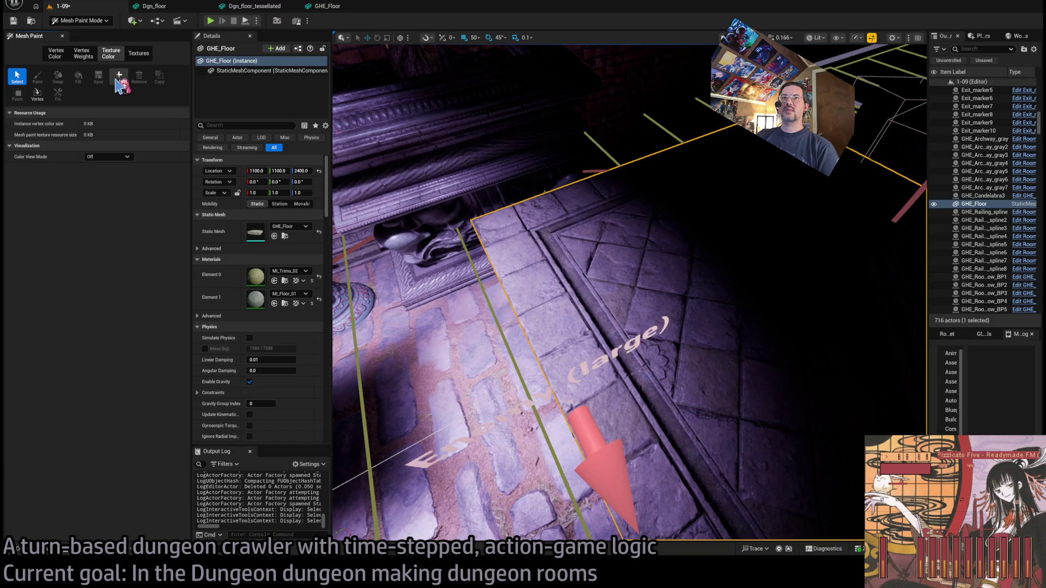
{"action": "left_click", "coordinate": [56, 53]}
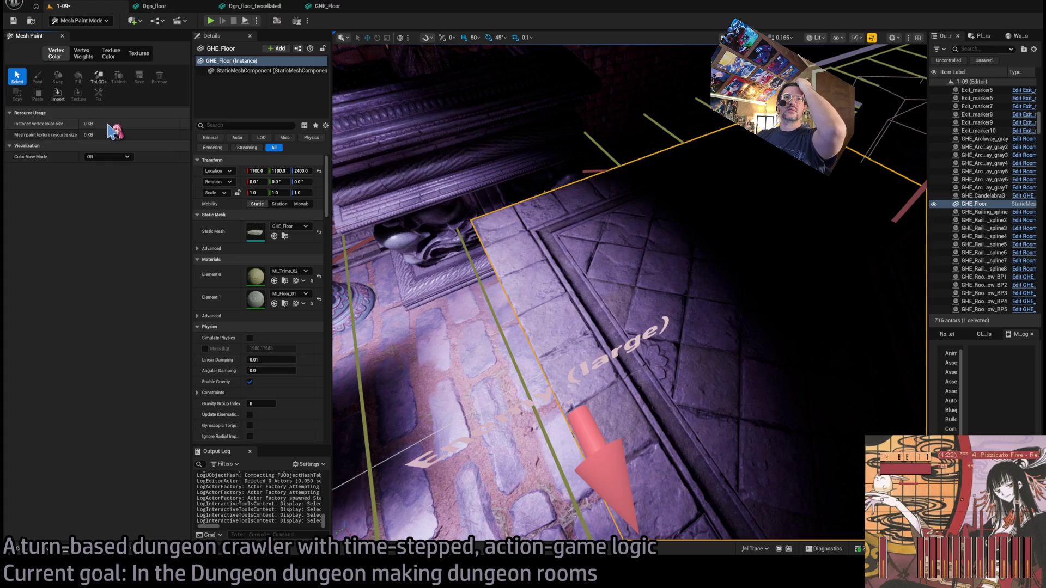
Add a texture-colour paint texture to GHE_Floor, pick the Paint brush, and open its mesh editor
{"action": "left_click", "coordinate": [117, 55]}
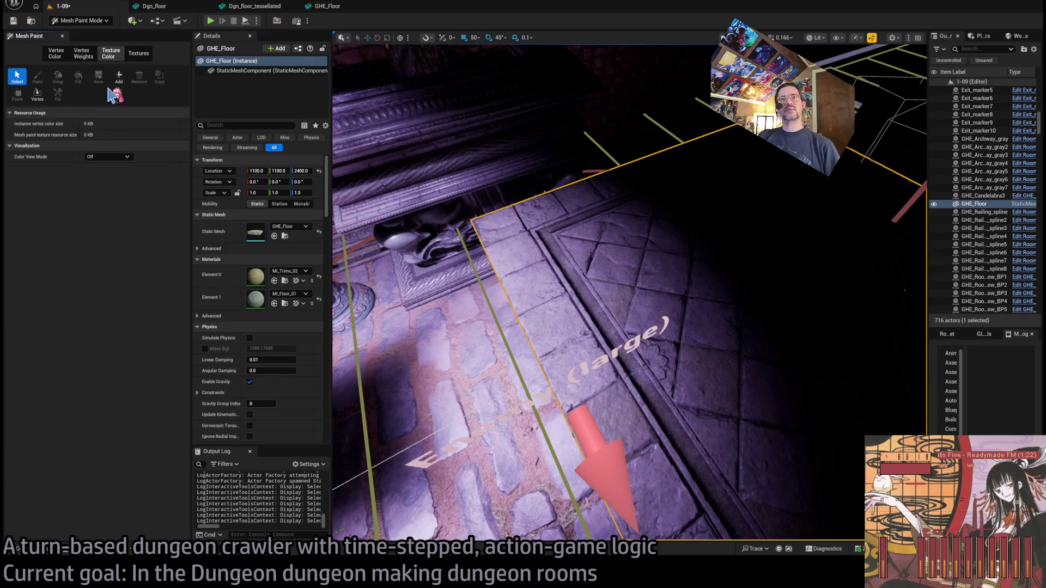
{"action": "left_click", "coordinate": [120, 77]}
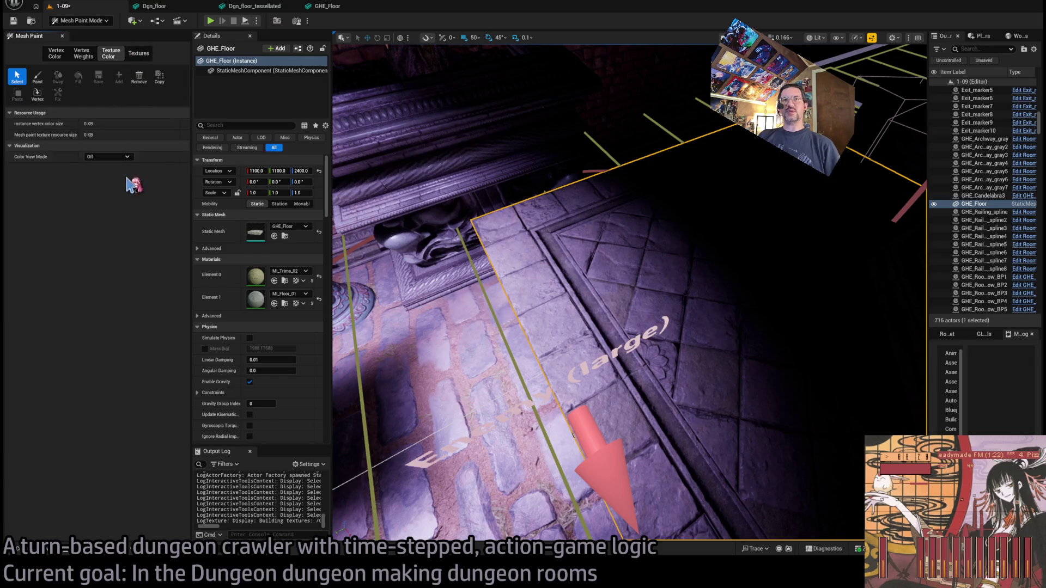
{"action": "left_click", "coordinate": [38, 78]}
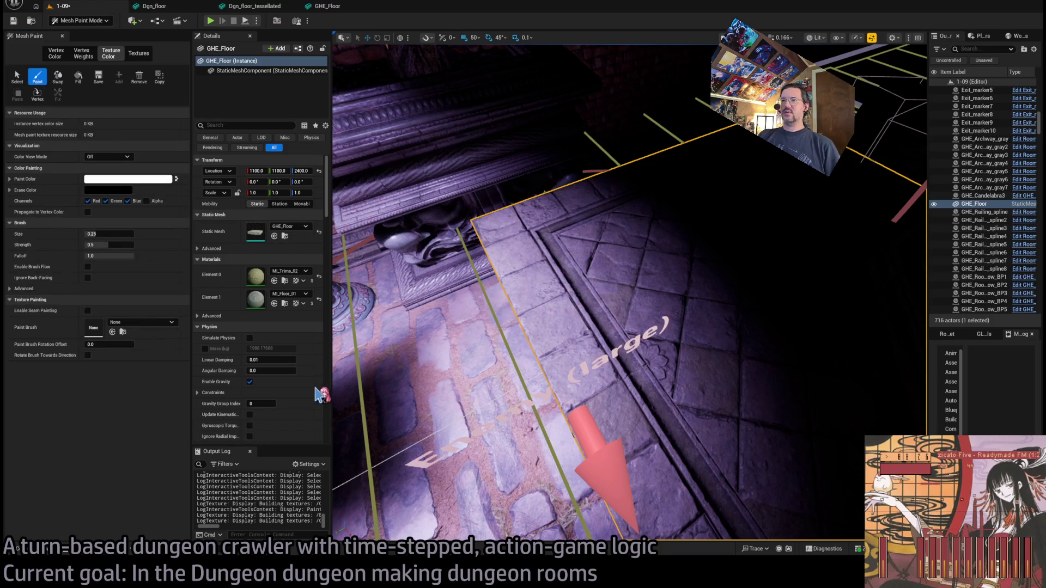
{"action": "left_click", "coordinate": [328, 7]}
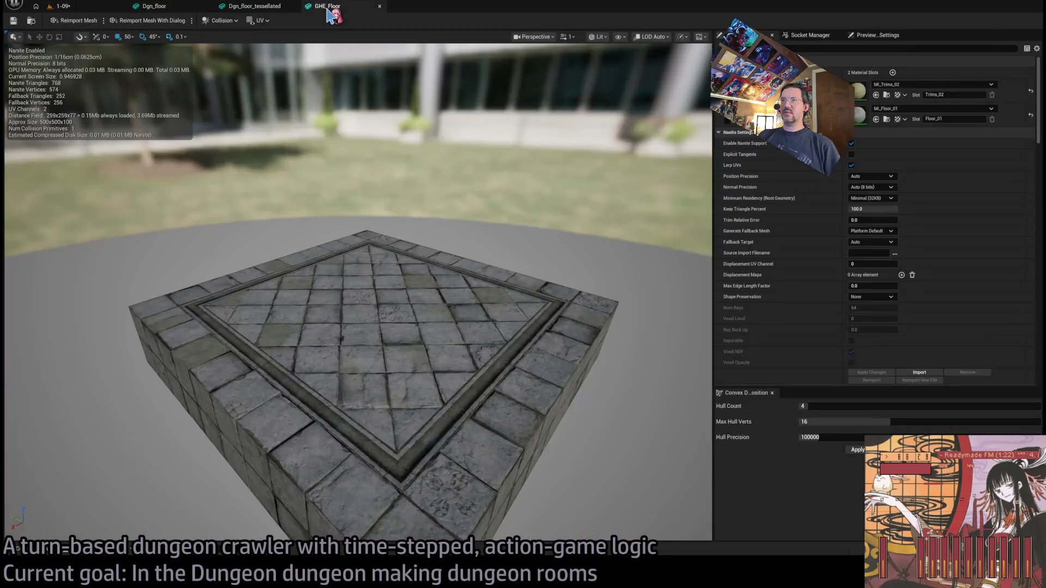
Open MI_Floor_01 from the mesh's material slots, review its parameters, and return to the 1-09 level
{"action": "double_click", "coordinate": [859, 121]}
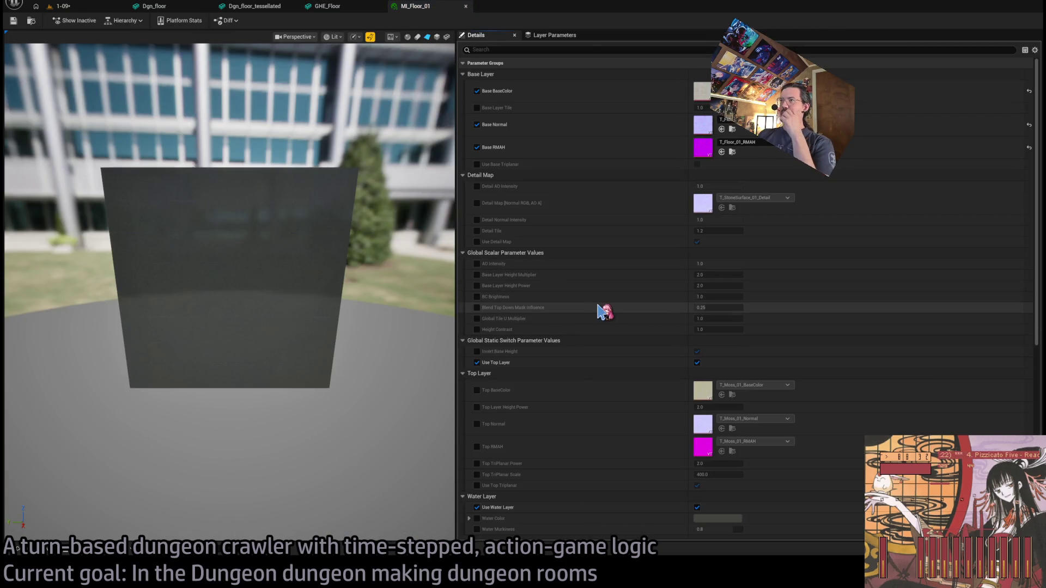
{"action": "scroll", "coordinate": [603, 346], "scroll_direction": "down", "scroll_amount": 2}
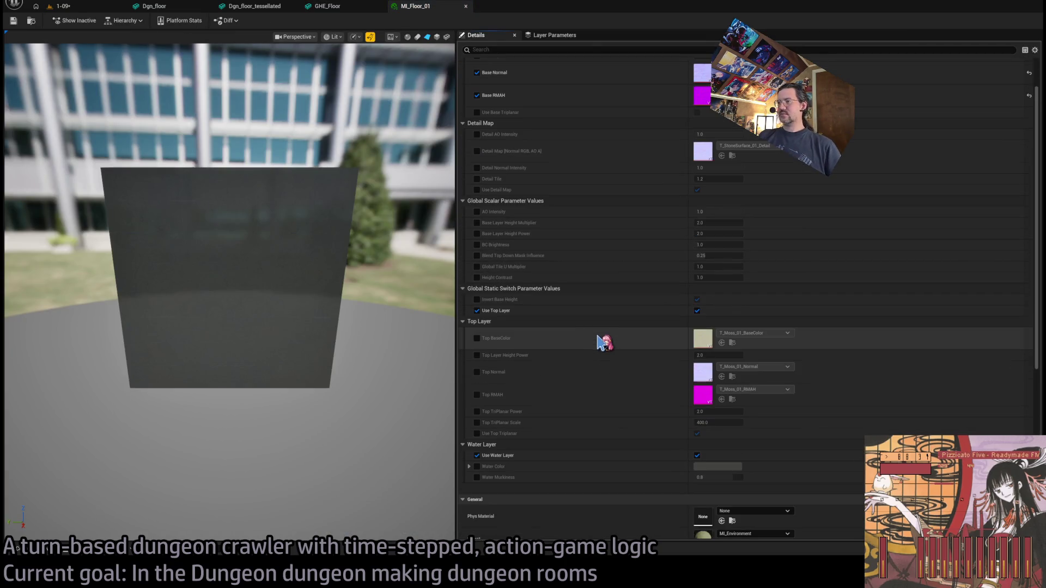
{"action": "left_click", "coordinate": [62, 6]}
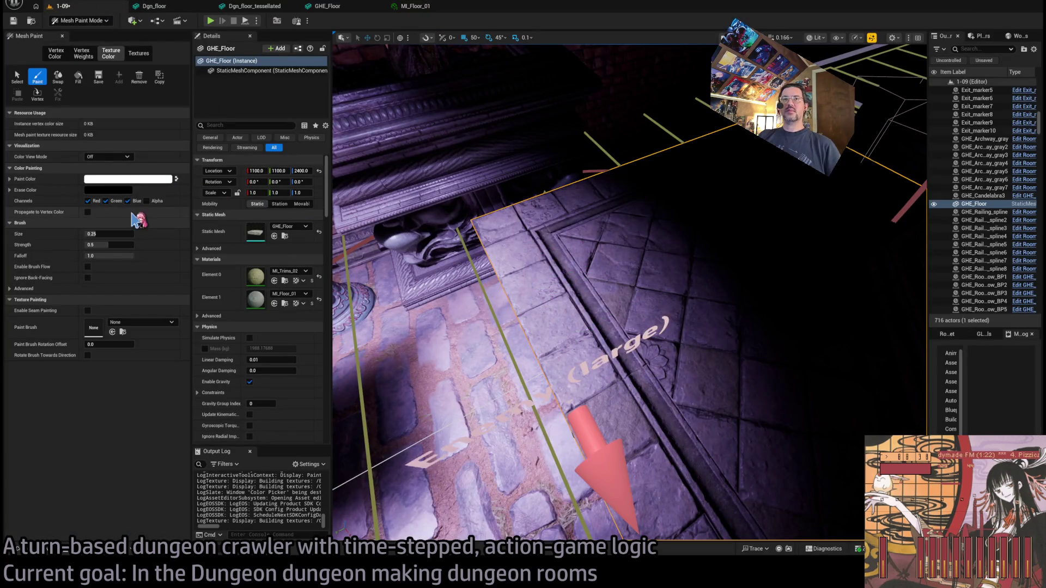
Enable Green channel painting, raise brush strength from 0.5 to 1.0, and set the paint colour to magenta
{"action": "left_click", "coordinate": [106, 201]}
{"action": "left_click_drag", "start_coordinate": [108, 244], "coordinate": [142, 244]}
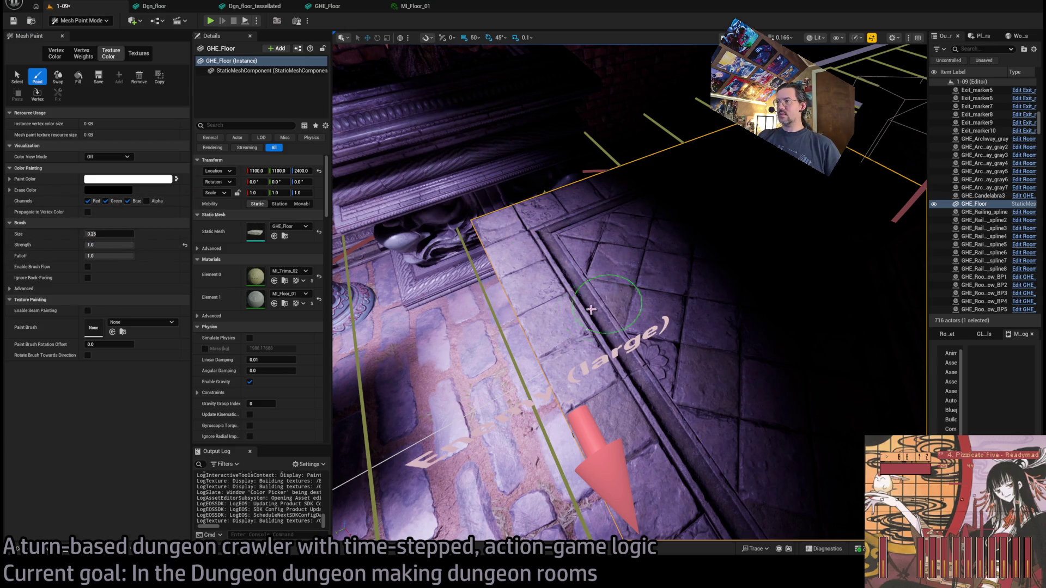
{"action": "left_click", "coordinate": [128, 178], "text": "shift"}
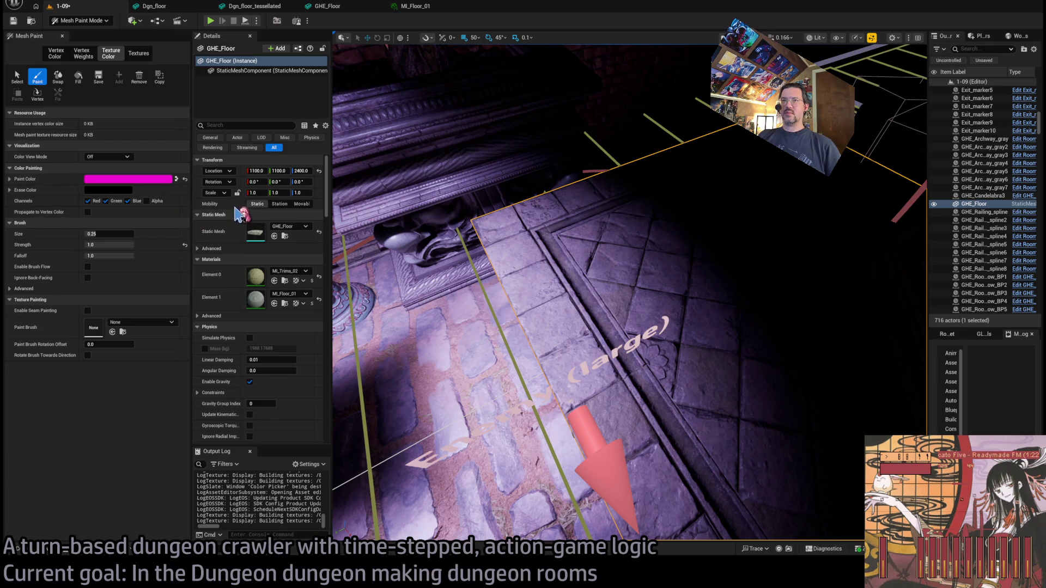
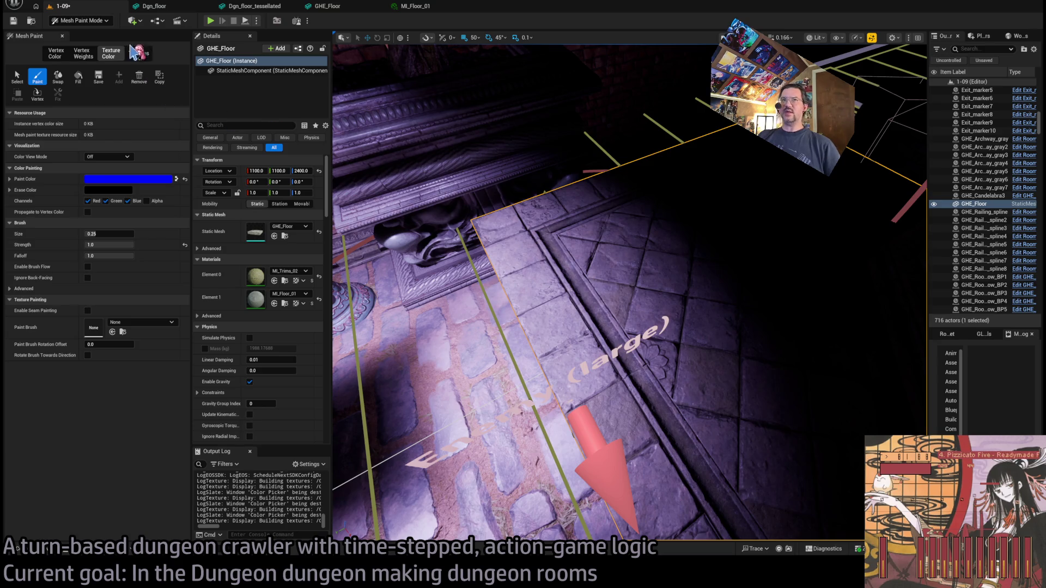
Leave Mesh Paint, delete the GHE_Floor piece, and fly through the archway into the lit corridor
{"action": "key", "text": "shift+1"}
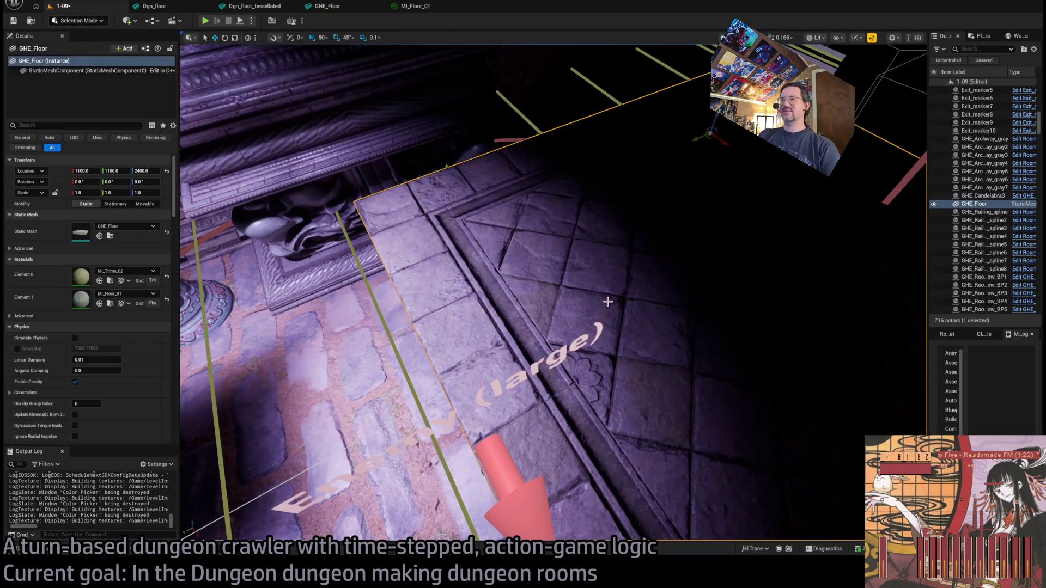
{"action": "key", "text": "Delete"}
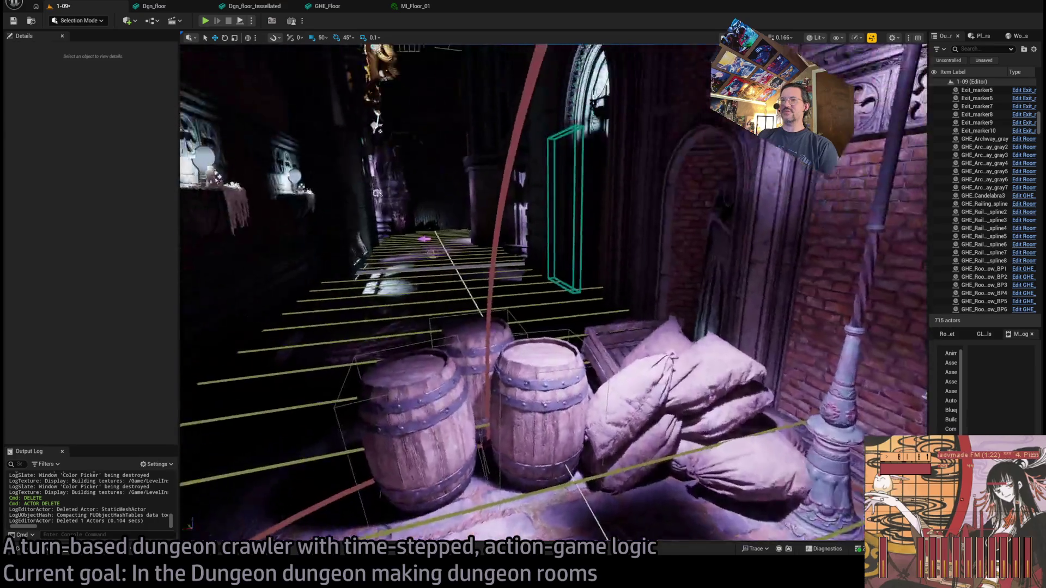
{"action": "key", "text": "w"}
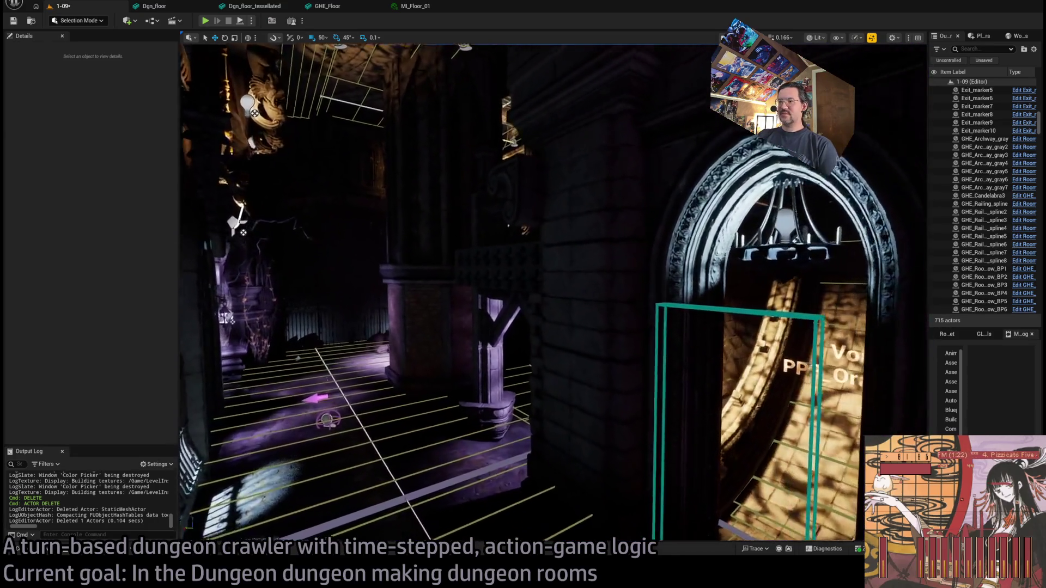
{"action": "key", "text": "w"}
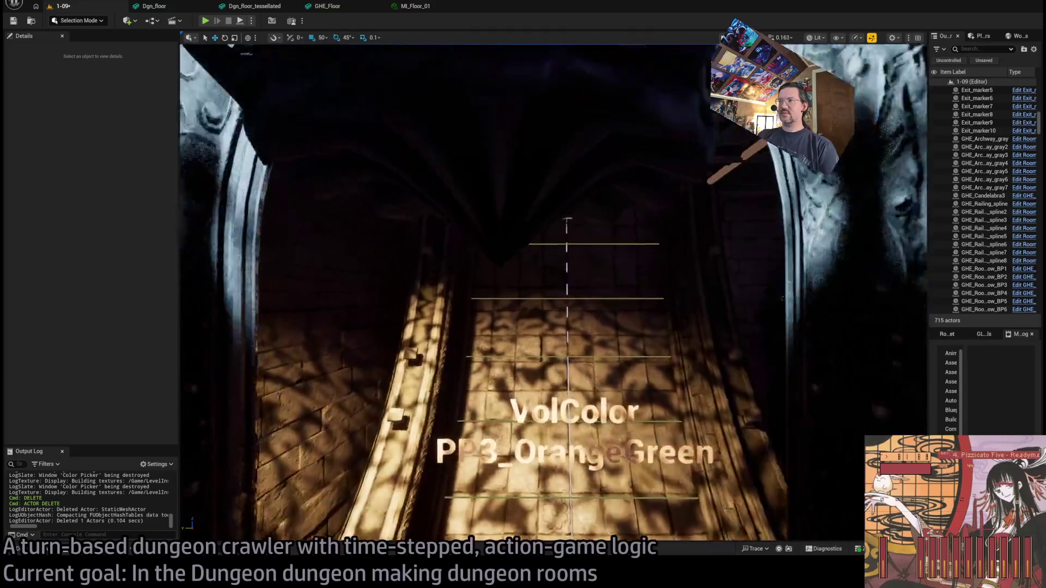
{"action": "key", "text": "w"}
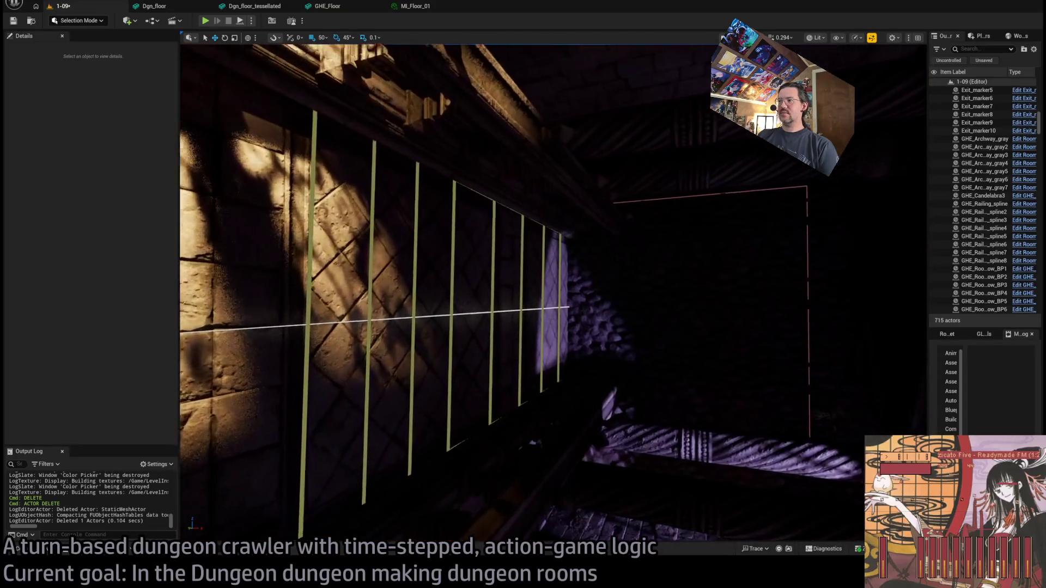
{"action": "key", "text": "w"}
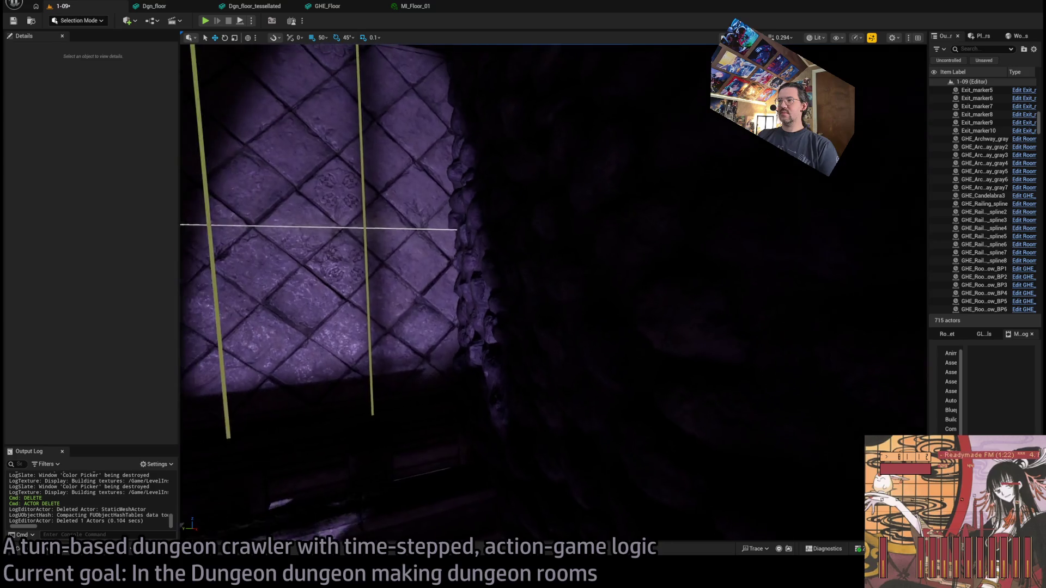
{"action": "key", "text": "w"}
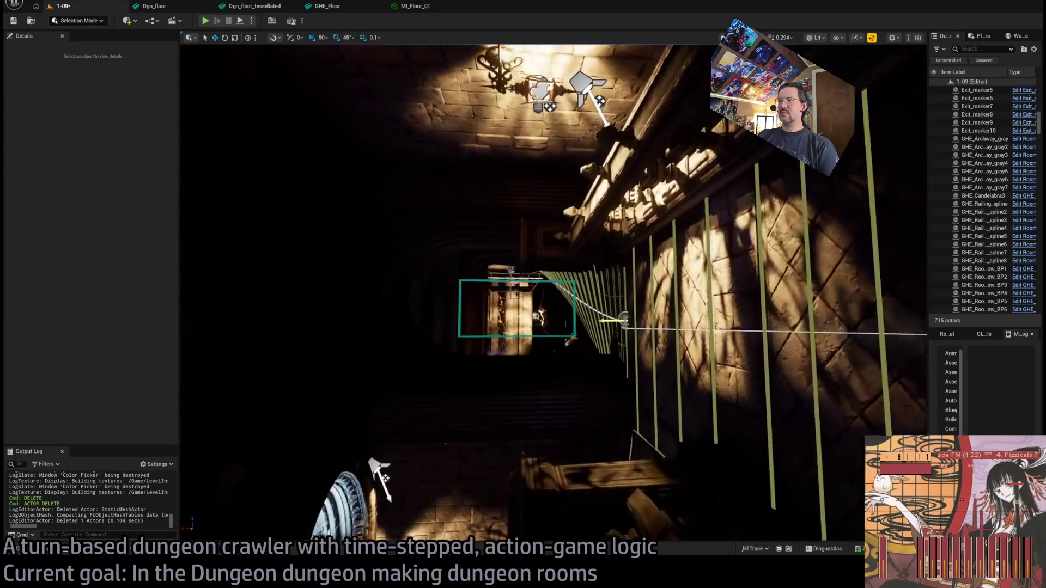
{"action": "key", "text": "w"}
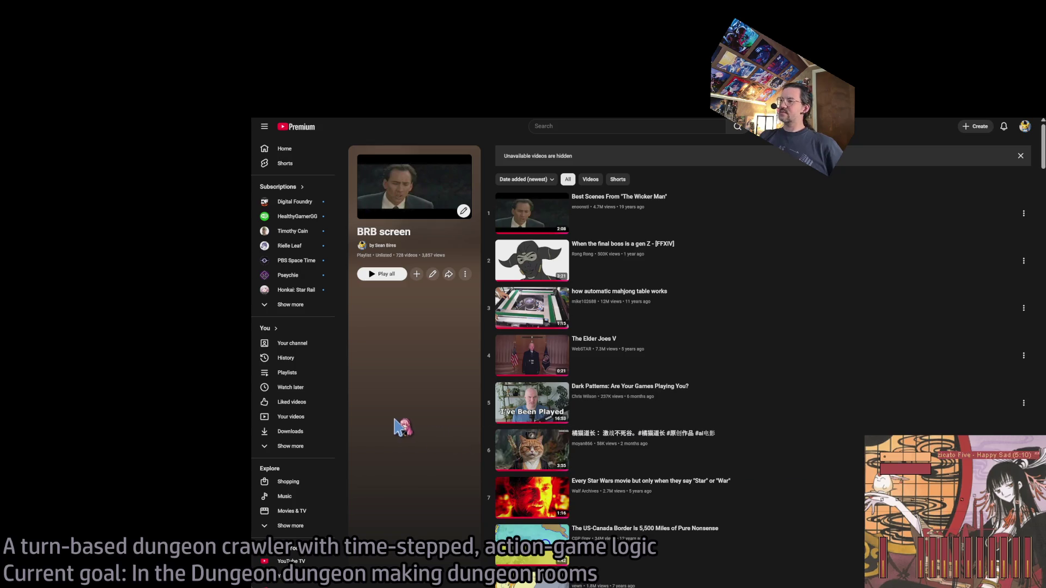
Go to the YouTube home feed and browse it
{"action": "scroll", "coordinate": [654, 436], "scroll_direction": "down", "scroll_amount": 20}
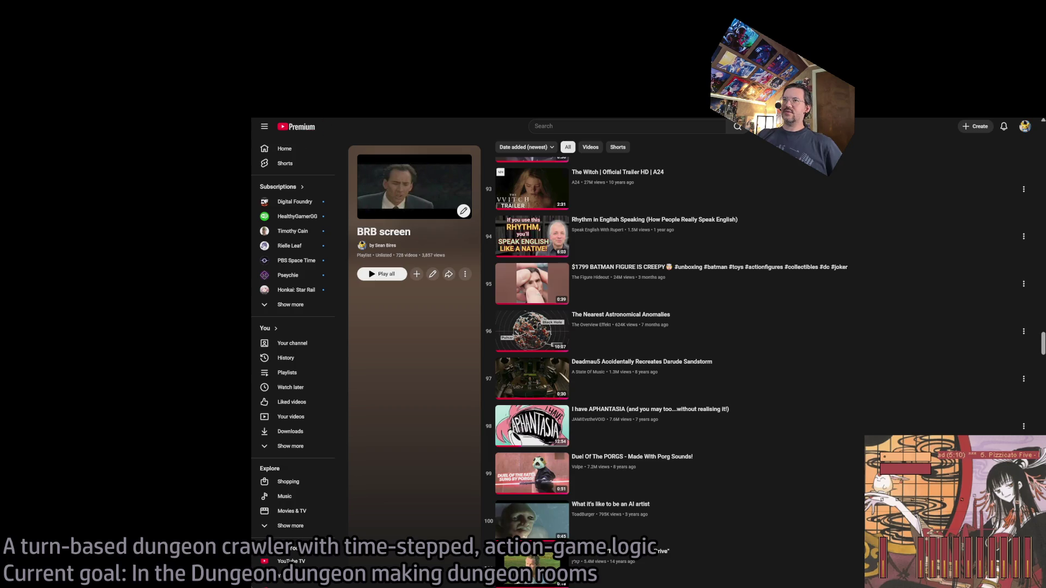
{"action": "left_click", "coordinate": [299, 128]}
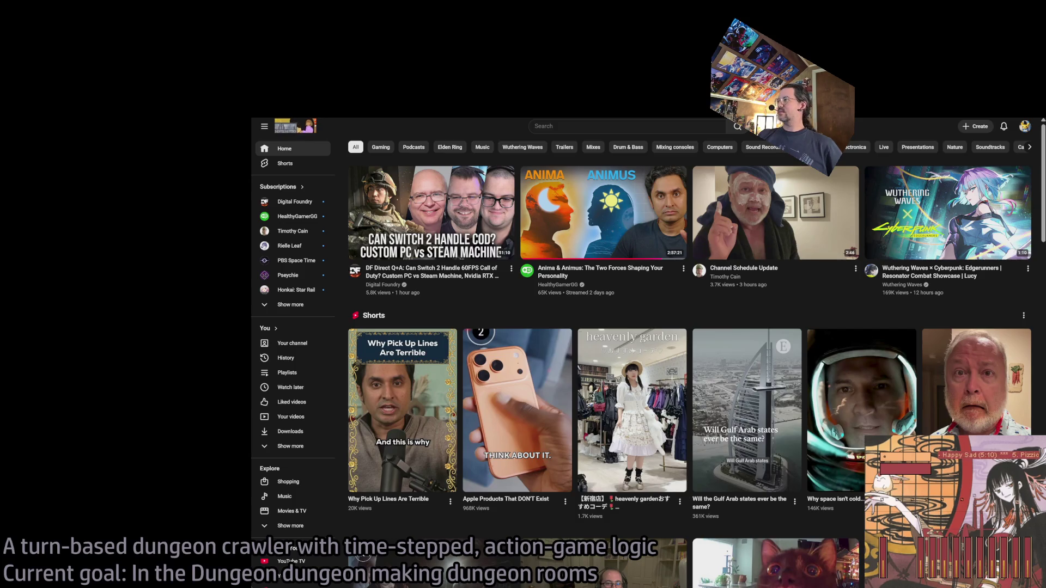
{"action": "scroll", "coordinate": [294, 327], "scroll_direction": "down", "scroll_amount": 2}
{"action": "scroll", "coordinate": [353, 314], "scroll_direction": "down", "scroll_amount": 5}
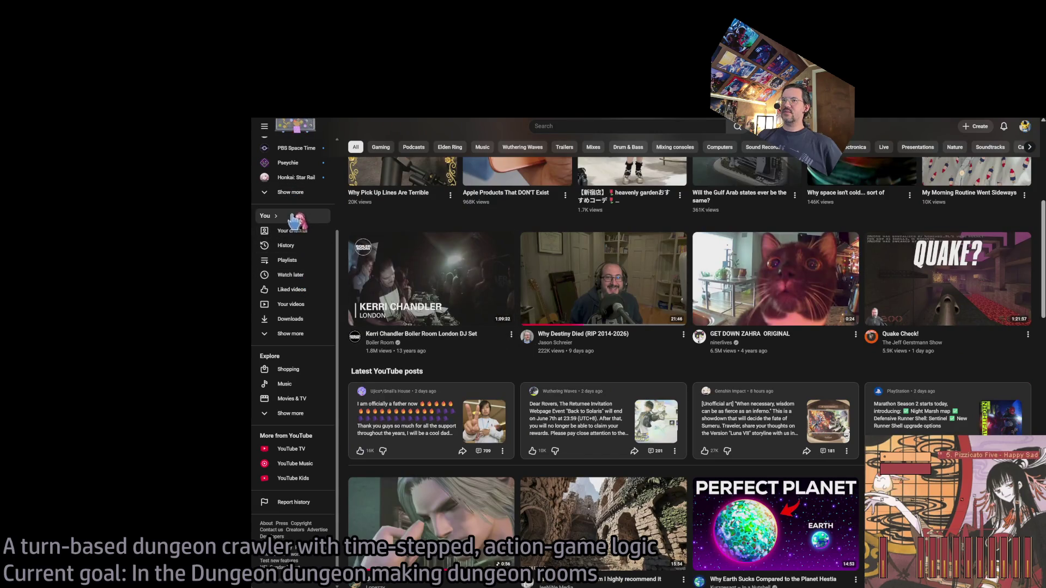
{"action": "scroll", "coordinate": [309, 329], "scroll_direction": "up", "scroll_amount": 2}
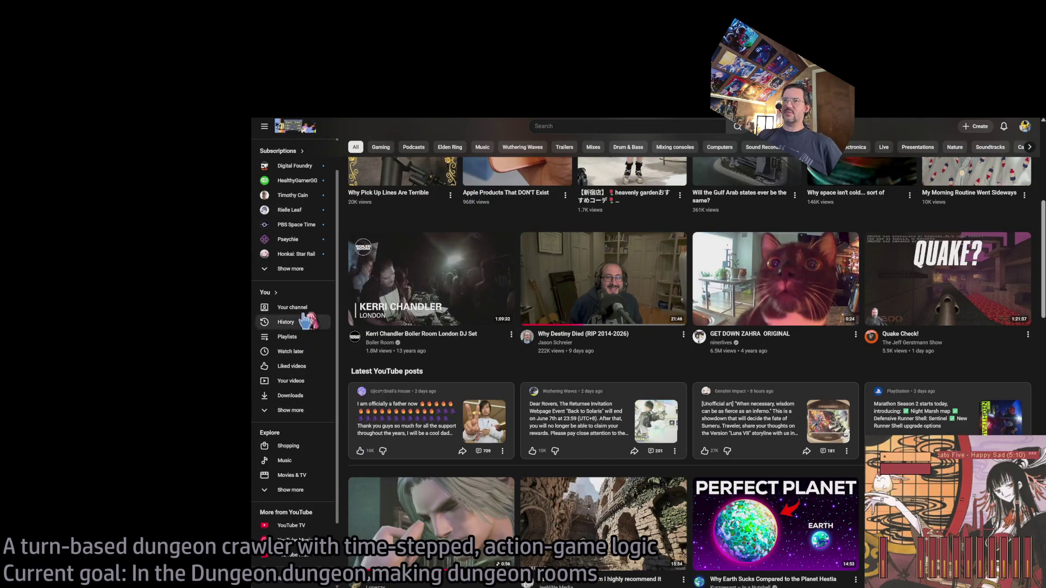
Scroll through the Subscriptions feed, then go back to the BRB screen playlist
{"action": "left_click", "coordinate": [289, 187]}
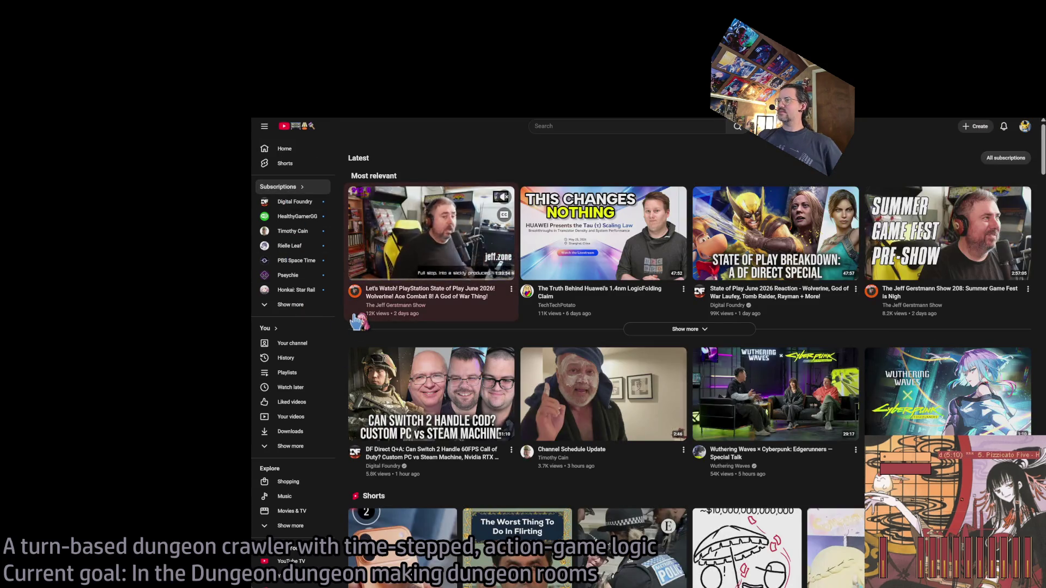
{"action": "scroll", "coordinate": [346, 320], "scroll_direction": "down", "scroll_amount": 2}
{"action": "scroll", "coordinate": [346, 327], "scroll_direction": "down", "scroll_amount": 1}
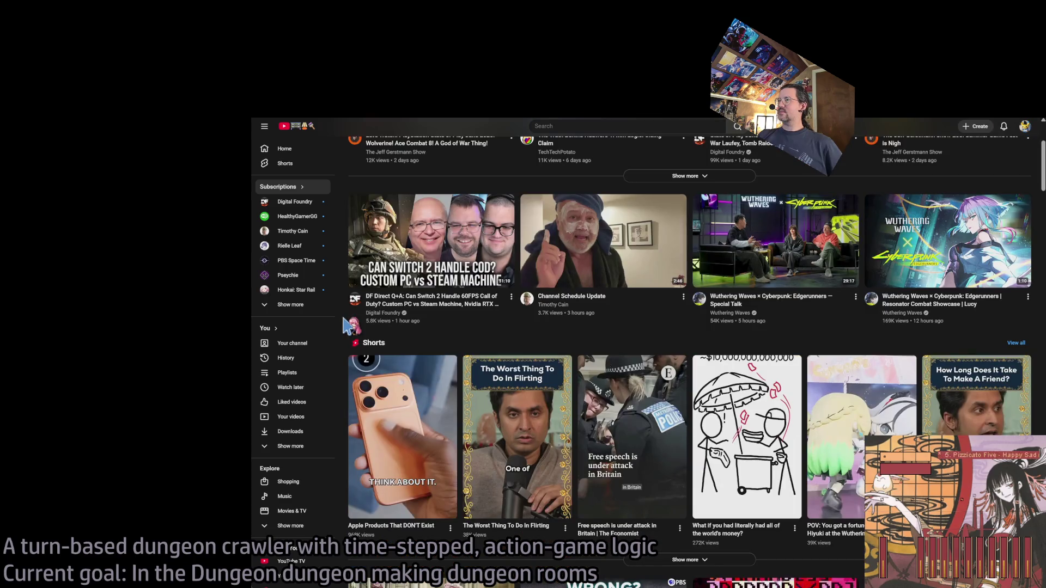
{"action": "scroll", "coordinate": [348, 325], "scroll_direction": "down", "scroll_amount": 5}
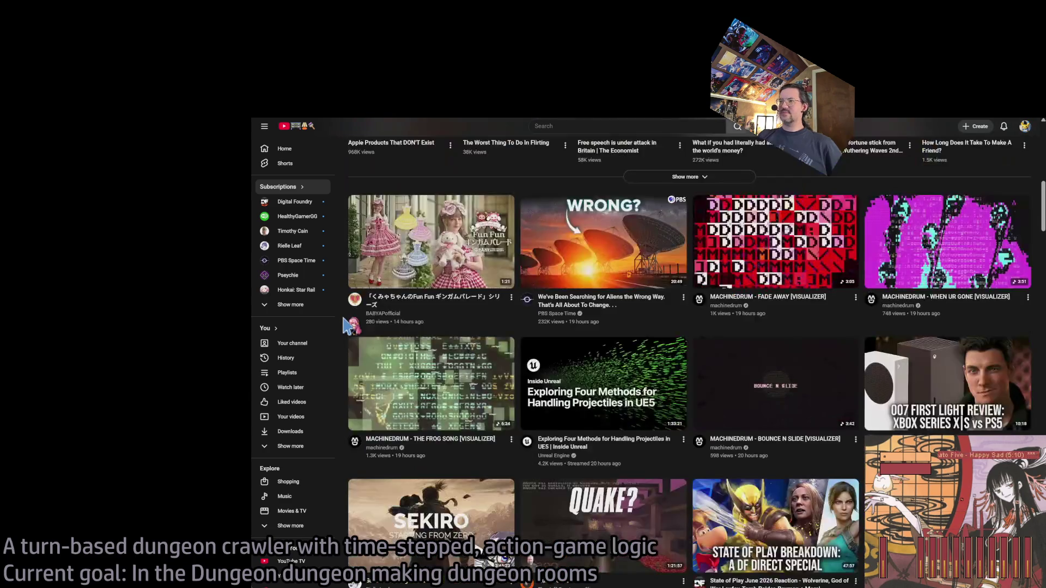
{"action": "scroll", "coordinate": [345, 325], "scroll_direction": "down", "scroll_amount": 4}
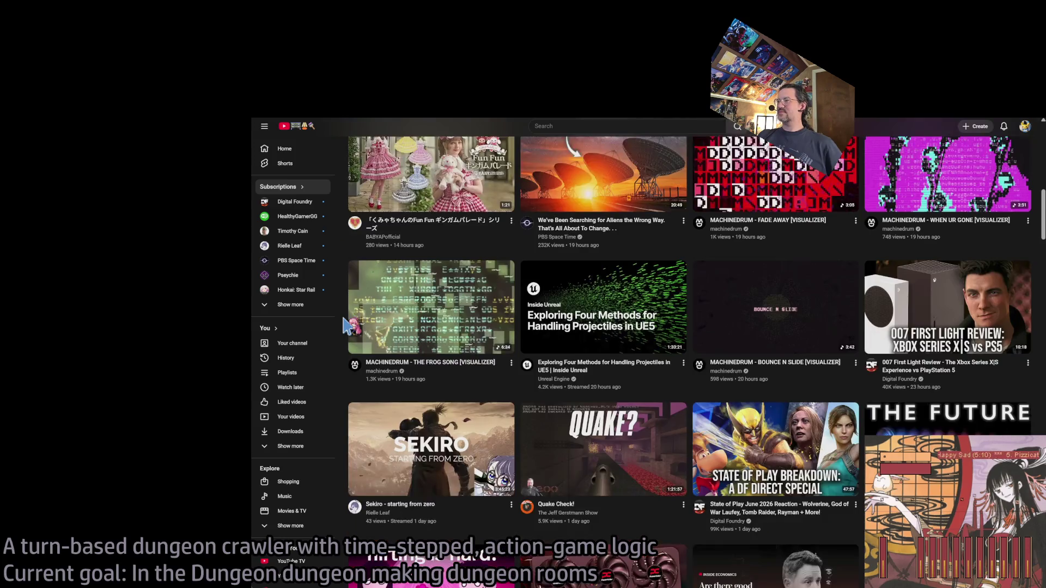
{"action": "scroll", "coordinate": [347, 326], "scroll_direction": "down", "scroll_amount": 1}
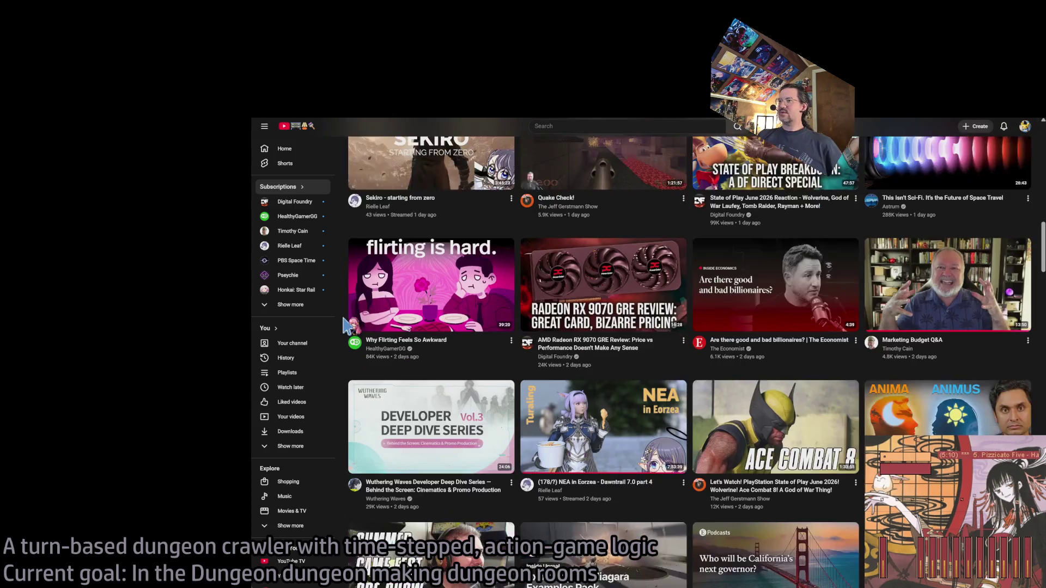
{"action": "scroll", "coordinate": [345, 326], "scroll_direction": "up", "scroll_amount": 10}
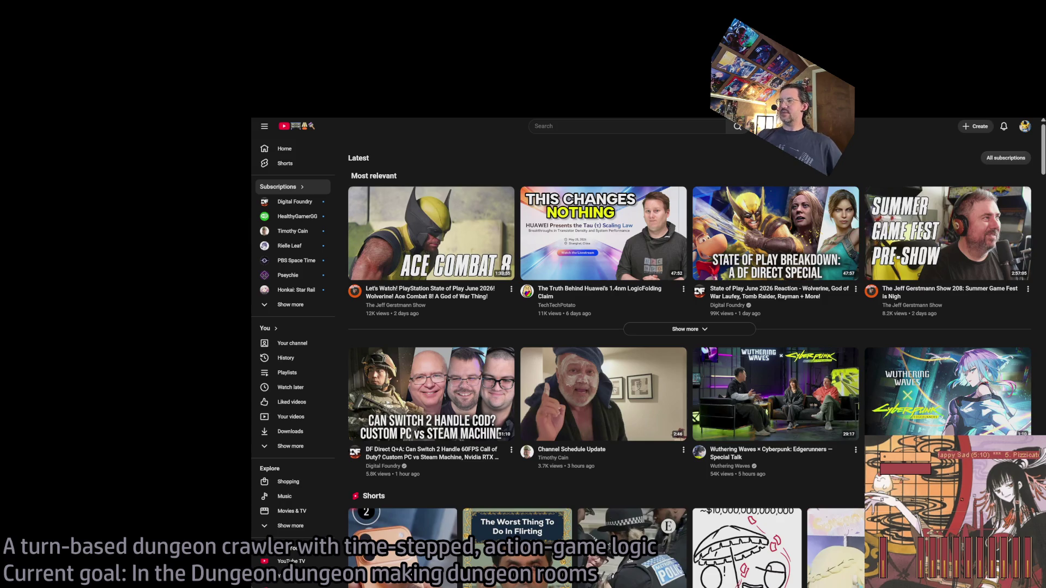
{"action": "key", "text": "alt+Left"}
Scroll through the BRB screen playlist and return to it from the top of the list
{"action": "scroll", "coordinate": [623, 273], "scroll_direction": "up", "scroll_amount": 10}
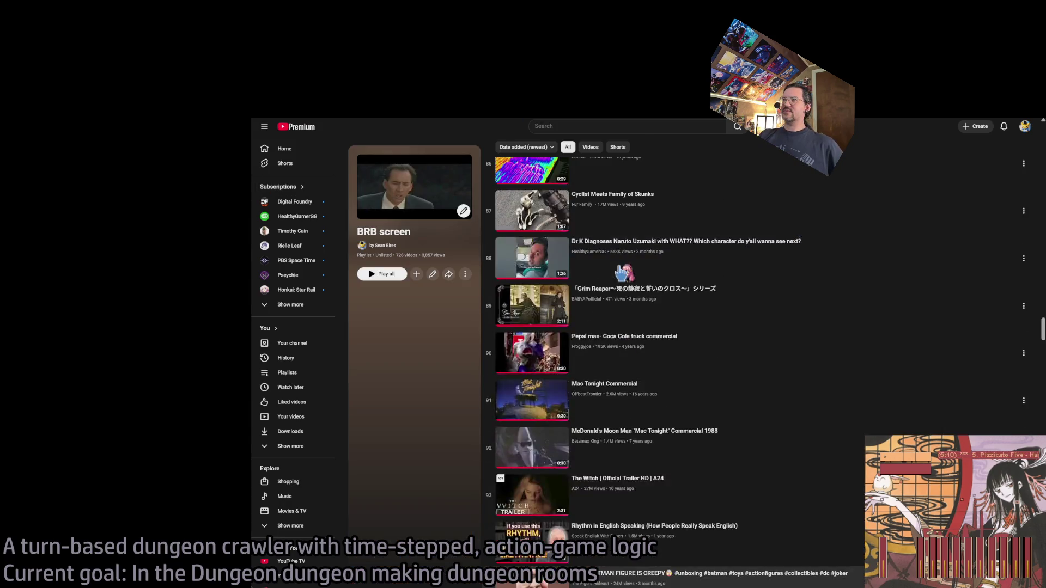
{"action": "scroll", "coordinate": [622, 273], "scroll_direction": "down", "scroll_amount": 8}
{"action": "scroll", "coordinate": [622, 273], "scroll_direction": "up", "scroll_amount": 2}
{"action": "scroll", "coordinate": [622, 273], "scroll_direction": "down", "scroll_amount": 1}
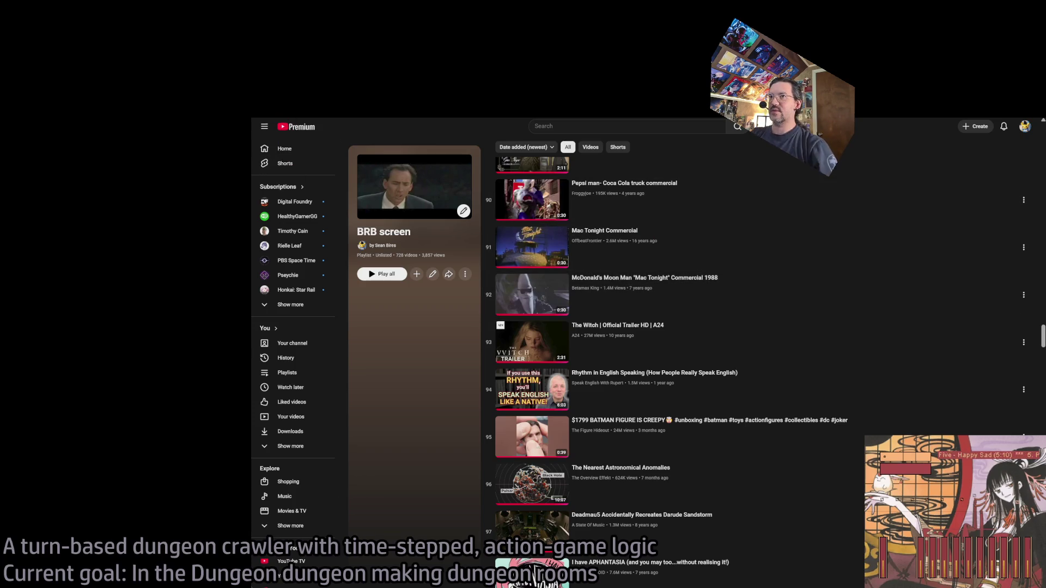
{"action": "left_click", "coordinate": [381, 109]}
{"action": "key", "text": "alt+Left"}
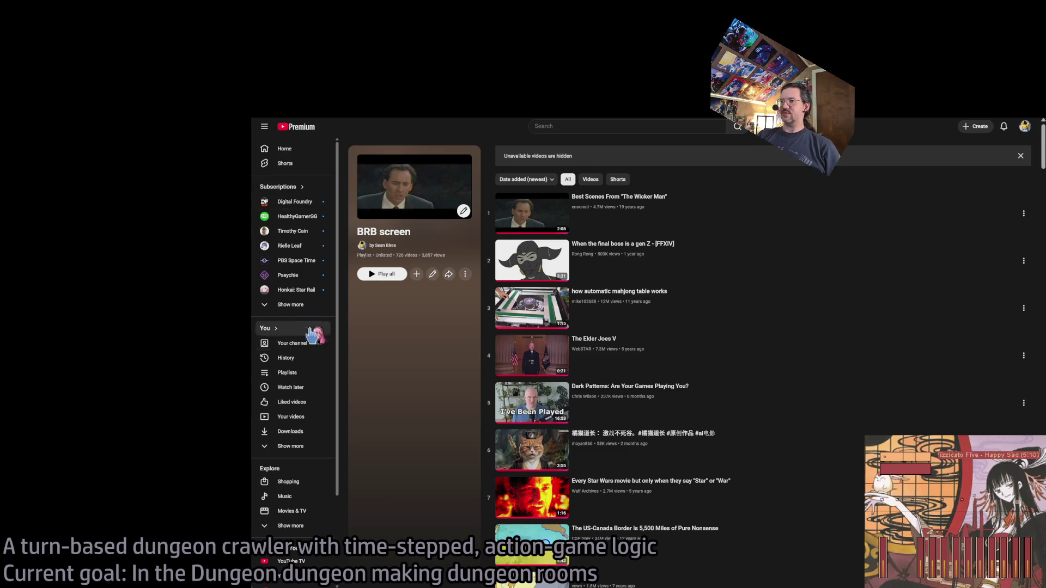
From Subscriptions, open the Channel Schedule Update channel and play Marketing Budget Q&A in theater mode
{"action": "left_click", "coordinate": [307, 188]}
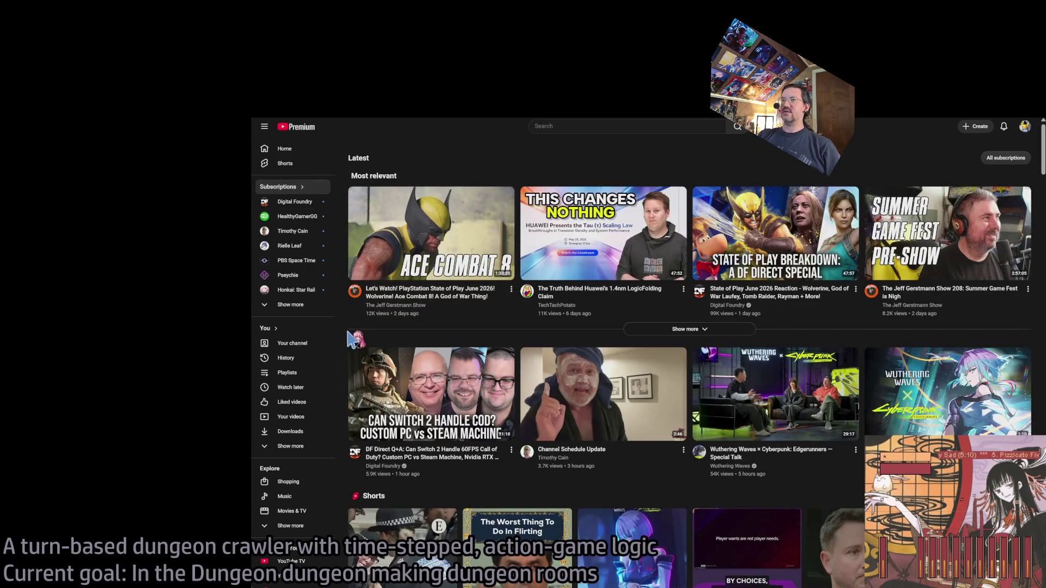
{"action": "scroll", "coordinate": [345, 342], "scroll_direction": "down", "scroll_amount": 3}
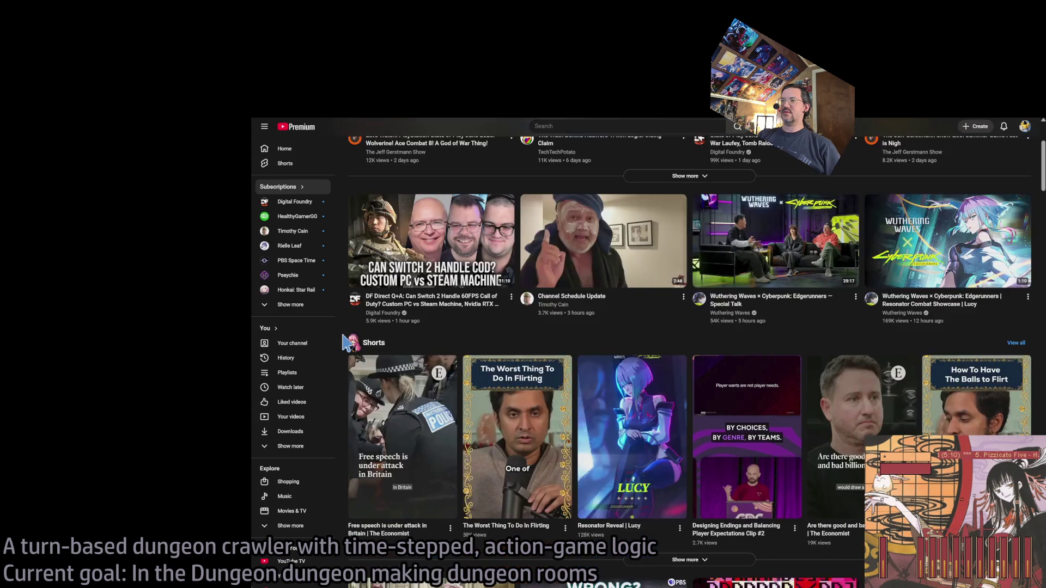
{"action": "left_click", "coordinate": [553, 304]}
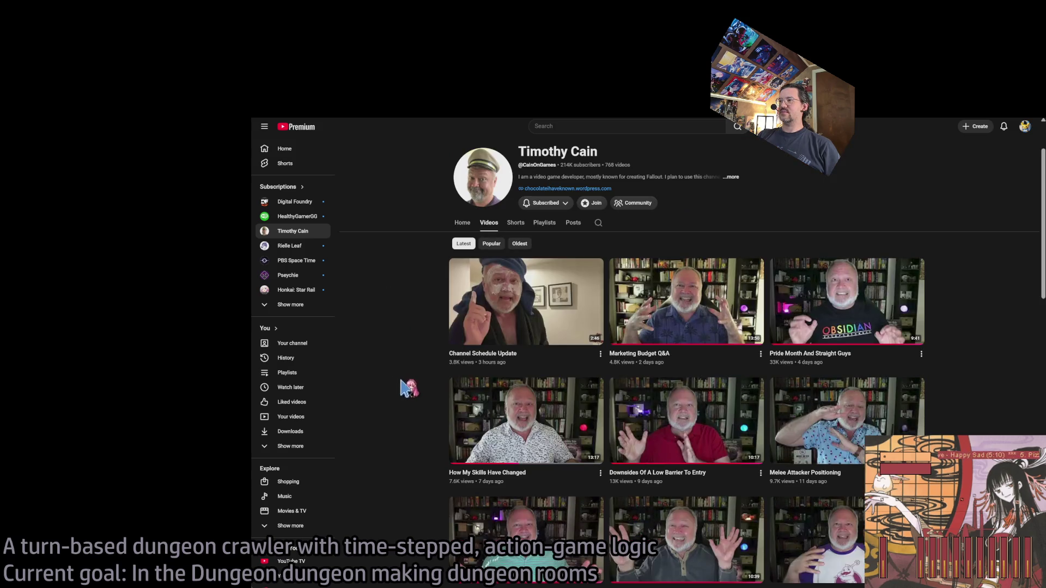
{"action": "left_click", "coordinate": [689, 294]}
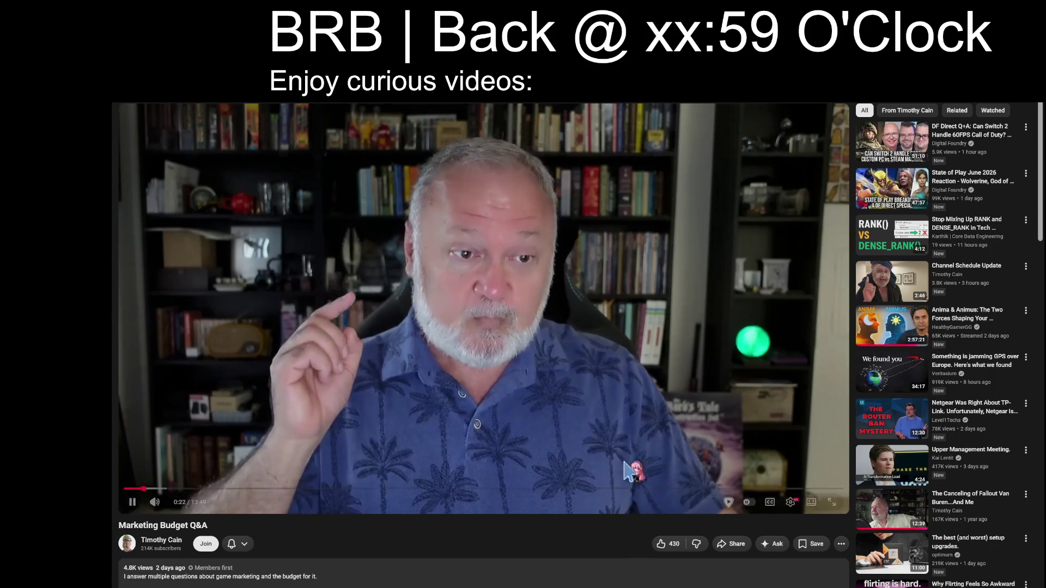
{"action": "left_click", "coordinate": [817, 501]}
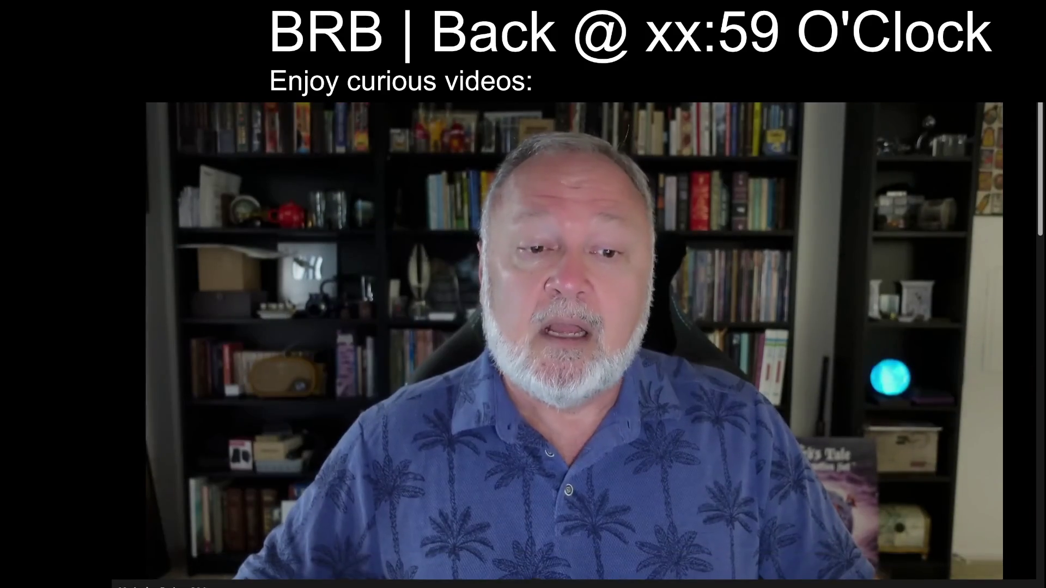
Exit theater mode with T and let Marketing Budget Q&A play to its end screen
{"action": "key", "text": "t"}
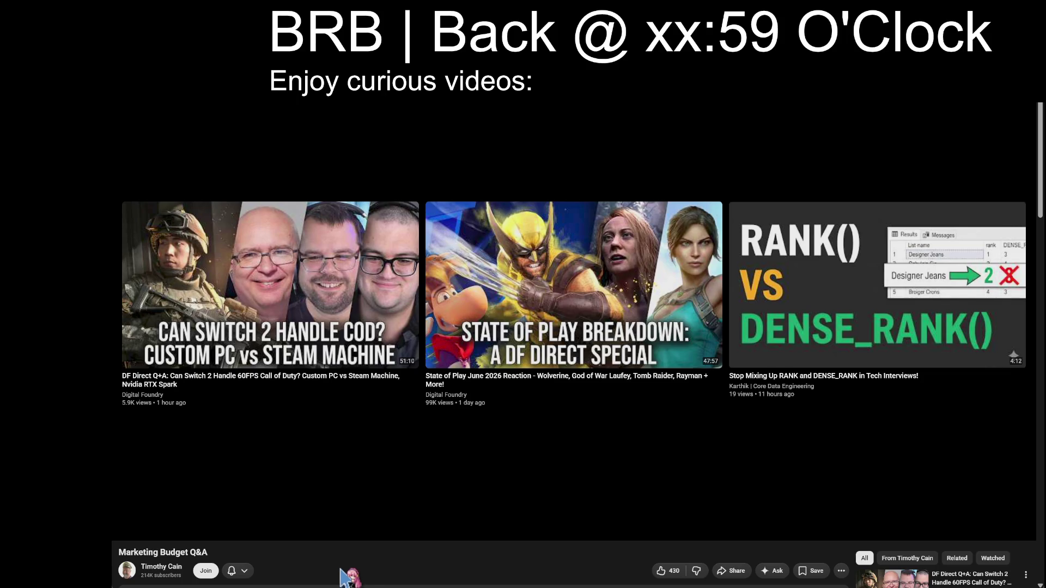
Return to the BRB screen playlist, jump to its bottom, and play 'Explain this vegans'
{"action": "scroll", "coordinate": [638, 521], "scroll_direction": "down", "scroll_amount": 3}
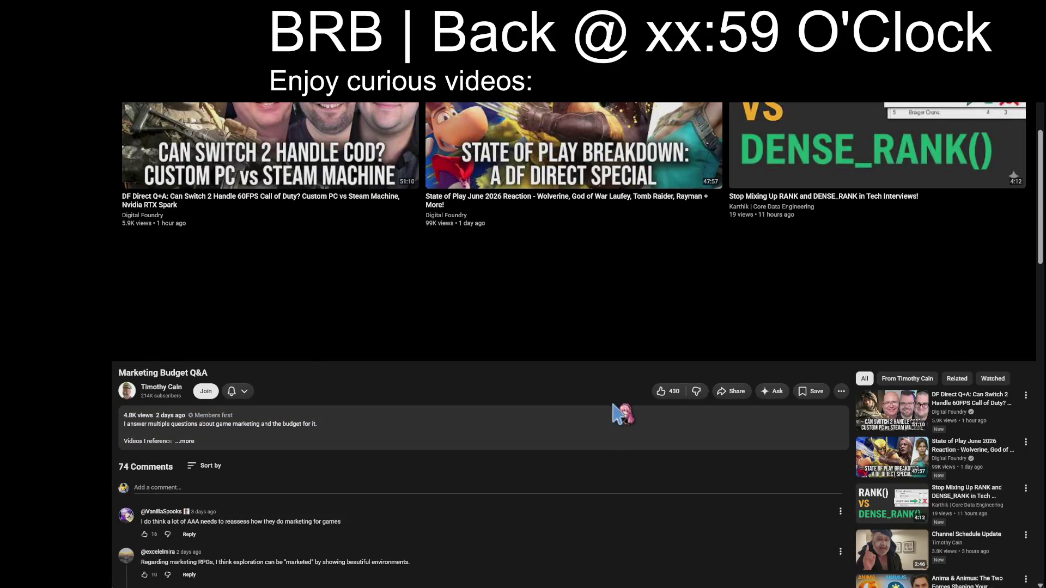
{"action": "scroll", "coordinate": [615, 413], "scroll_direction": "up", "scroll_amount": 3}
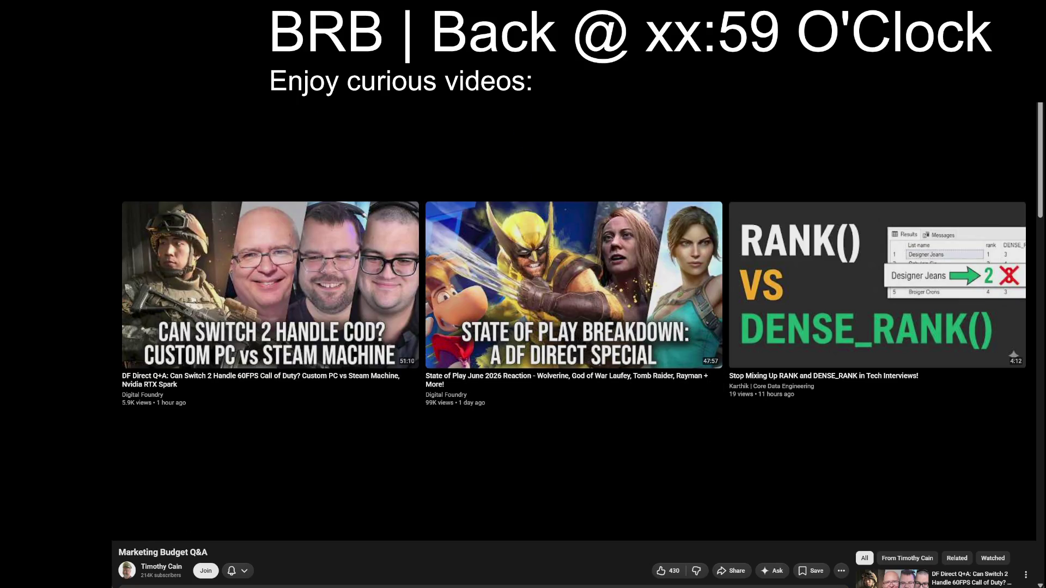
{"action": "key", "text": "alt+Left"}
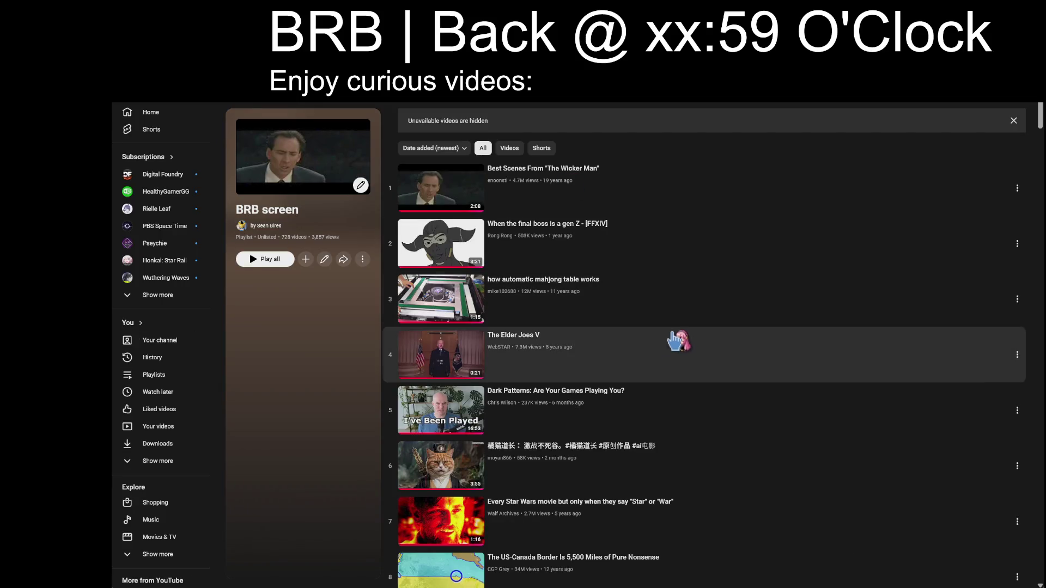
{"action": "key", "text": "End"}
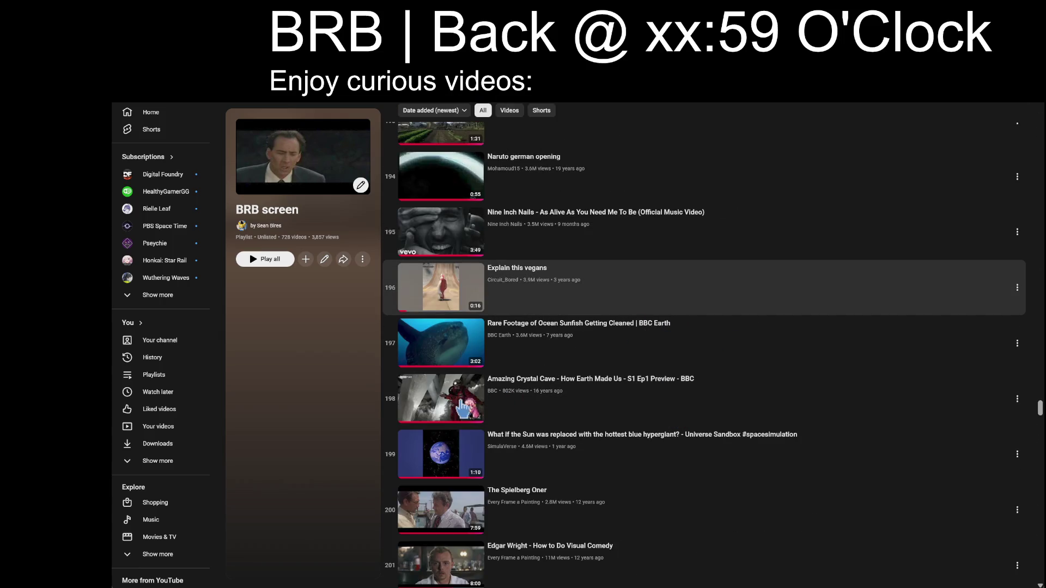
{"action": "left_click", "coordinate": [463, 407]}
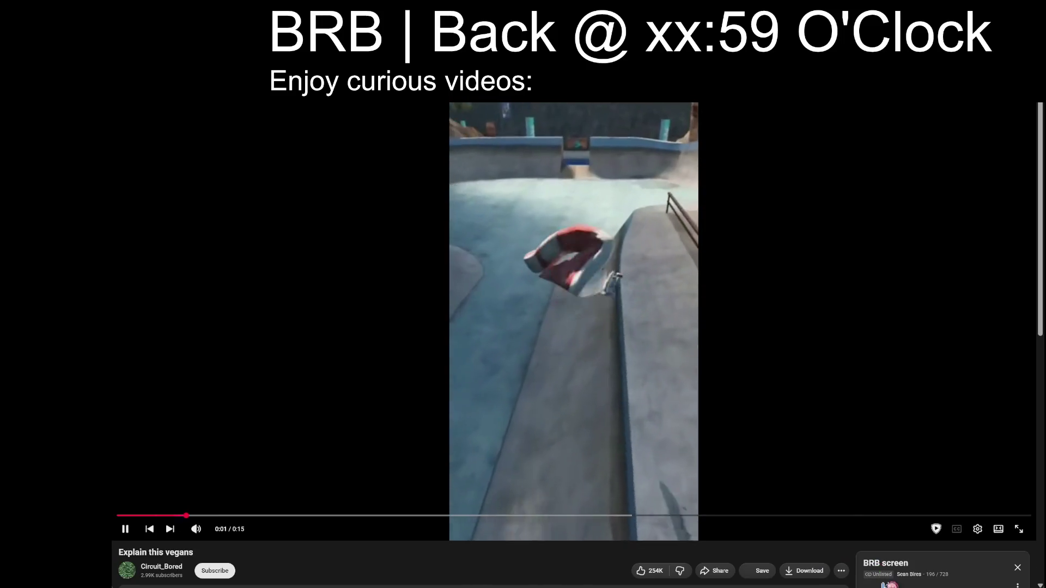
Turn on shuffle for the BRB screen playlist
{"action": "left_click", "coordinate": [886, 585]}
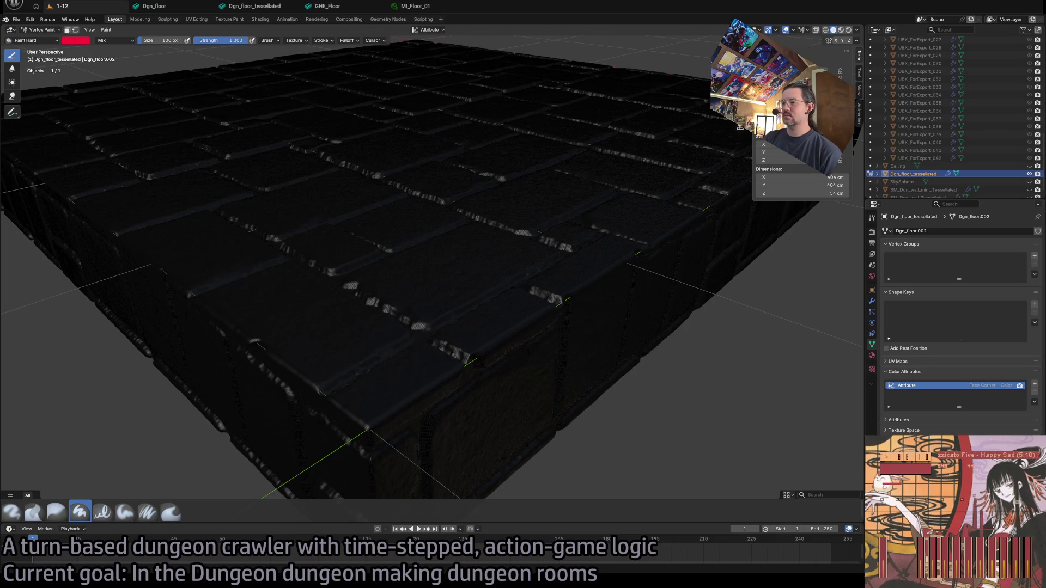
Save DragonCatacomb.blend and quit Blender, then set Unreal's viewport to Unlit and select the arcade wall panel
{"action": "key", "text": "ctrl+q"}
{"action": "left_click", "coordinate": [485, 307]}
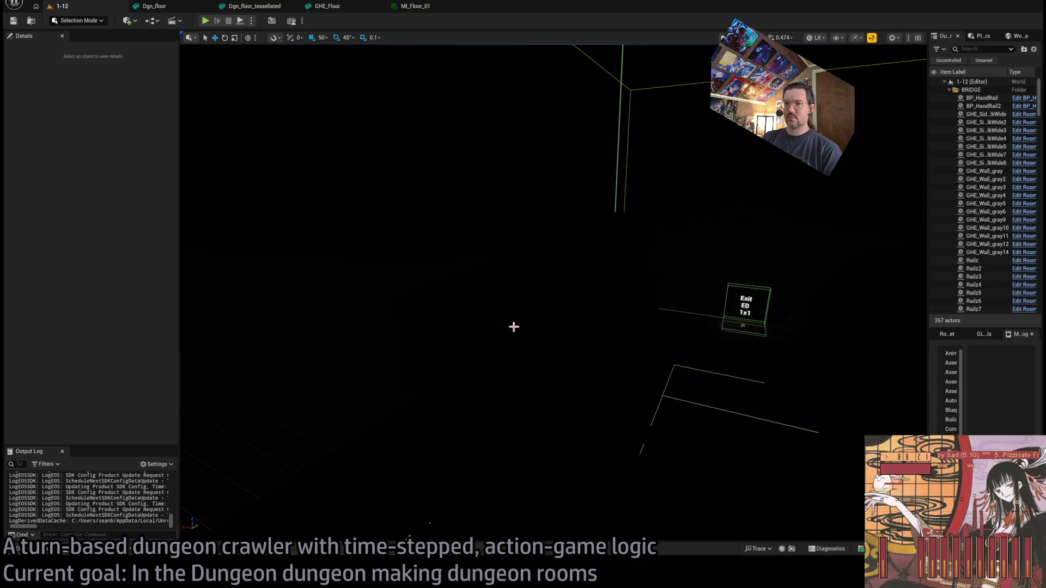
{"action": "mouse_move", "coordinate": [514, 326]}
{"action": "left_mouse_down"}
{"action": "mouse_move", "coordinate": [613, 327]}
{"action": "mouse_move", "coordinate": [613, 240]}
{"action": "mouse_move", "coordinate": [703, 240]}
{"action": "mouse_move", "coordinate": [651, 245]}
{"action": "mouse_move", "coordinate": [638, 219]}
{"action": "mouse_move", "coordinate": [501, 229]}
{"action": "mouse_move", "coordinate": [412, 311]}
{"action": "left_mouse_up"}
{"action": "key", "text": "alt+3"}
{"action": "left_click", "coordinate": [413, 311]}
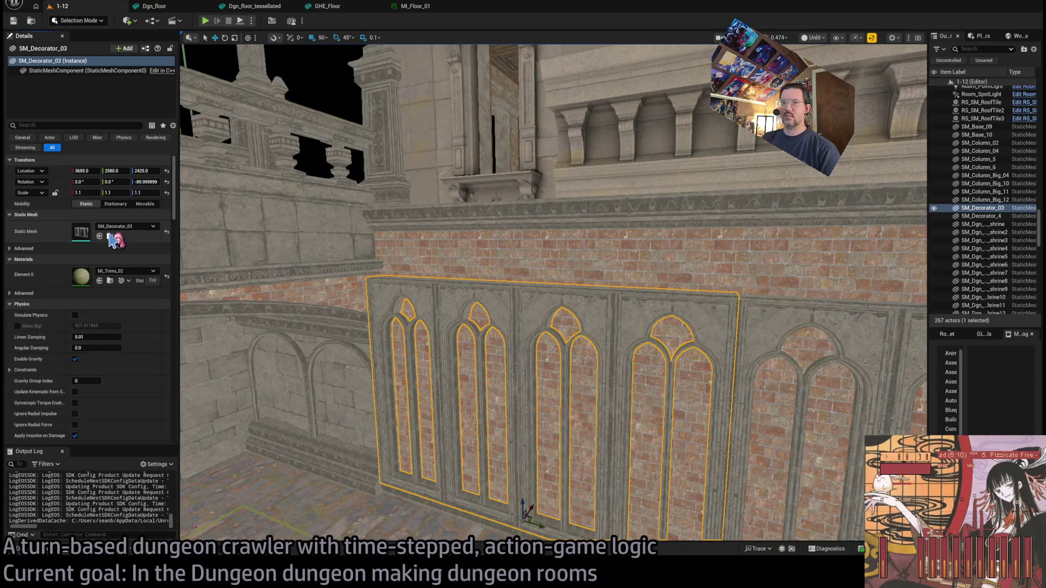
Place SM_TrimDecor_01 from the Content Browser into the level and move it onto the wall
{"action": "left_click", "coordinate": [111, 237]}
{"action": "scroll", "coordinate": [483, 453], "scroll_direction": "down", "scroll_amount": 2}
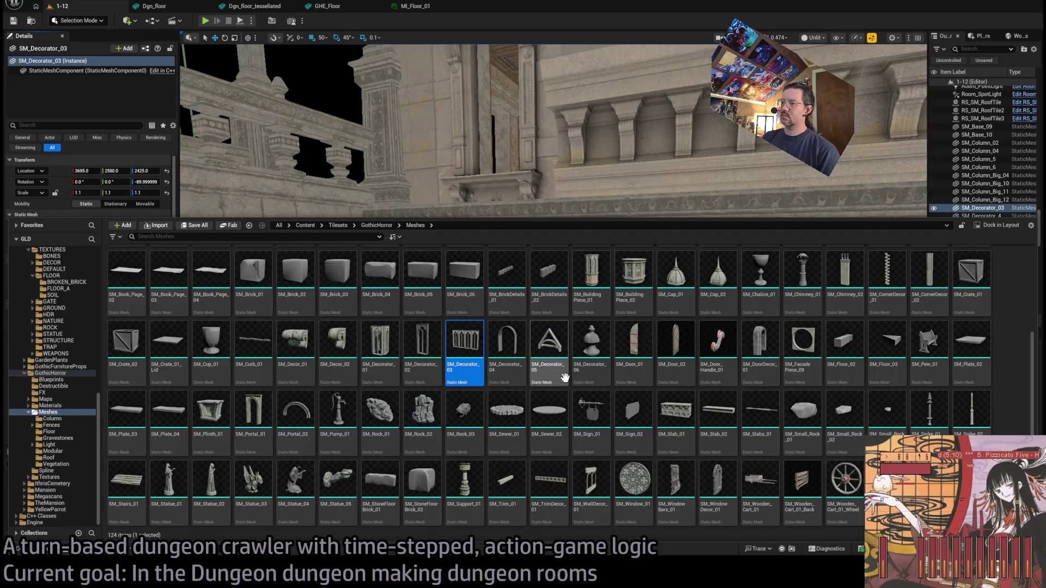
{"action": "left_click", "coordinate": [551, 474]}
{"action": "mouse_move", "coordinate": [502, 226]}
{"action": "left_mouse_down"}
{"action": "mouse_move", "coordinate": [460, 256]}
{"action": "mouse_move", "coordinate": [476, 263]}
{"action": "left_mouse_up"}
{"action": "scroll", "coordinate": [477, 262], "scroll_direction": "up", "scroll_amount": 5}
{"action": "key", "text": "f"}
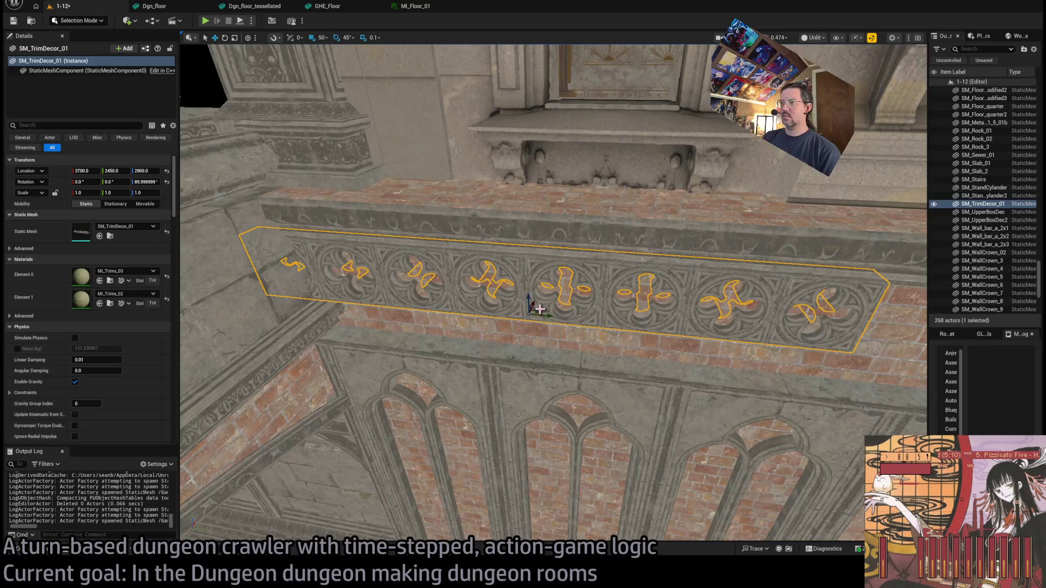
{"action": "mouse_move", "coordinate": [528, 299]}
{"action": "left_mouse_down"}
{"action": "mouse_move", "coordinate": [529, 336]}
{"action": "mouse_move", "coordinate": [531, 301]}
{"action": "left_mouse_up"}
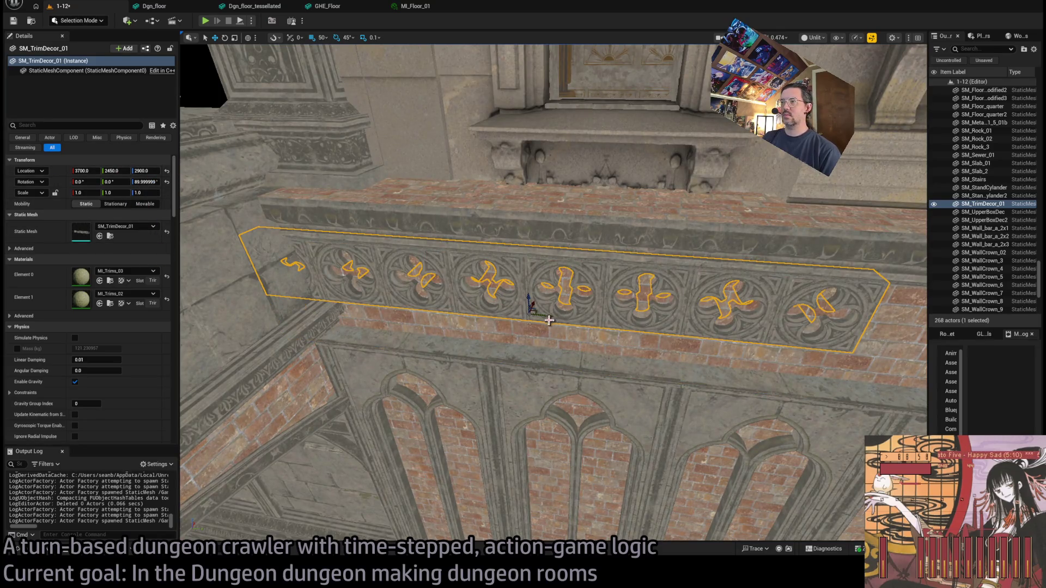
{"action": "left_click_drag", "start_coordinate": [567, 314], "coordinate": [621, 321]}
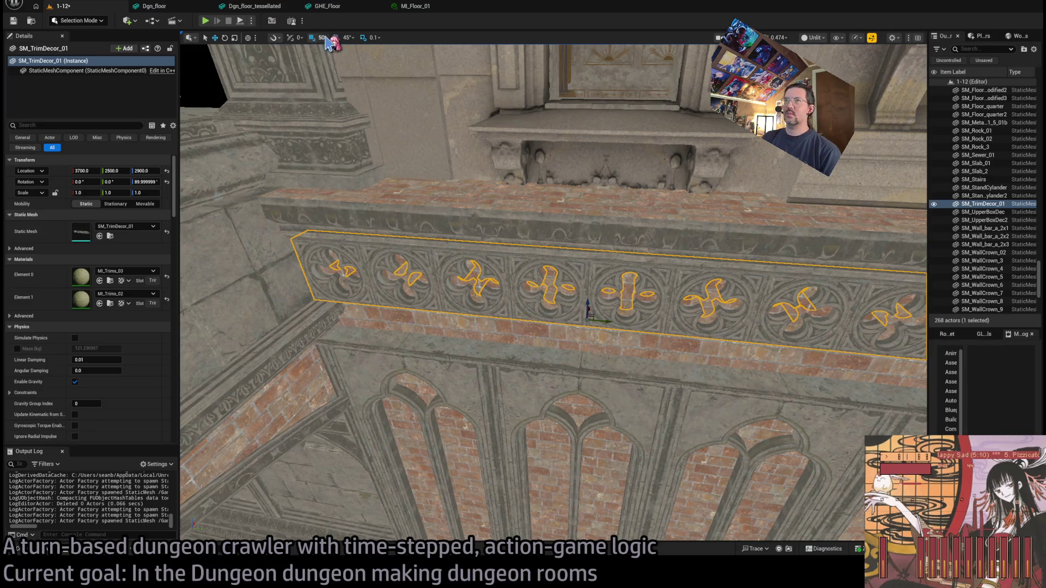
With 10-unit snapping, scale the trim to 1.7 and nudge it along Y to 2690
{"action": "key", "text": "bracketleft"}
{"action": "left_click_drag", "start_coordinate": [338, 80], "coordinate": [569, 243]}
{"action": "scroll", "coordinate": [557, 228], "scroll_direction": "down", "scroll_amount": 5}
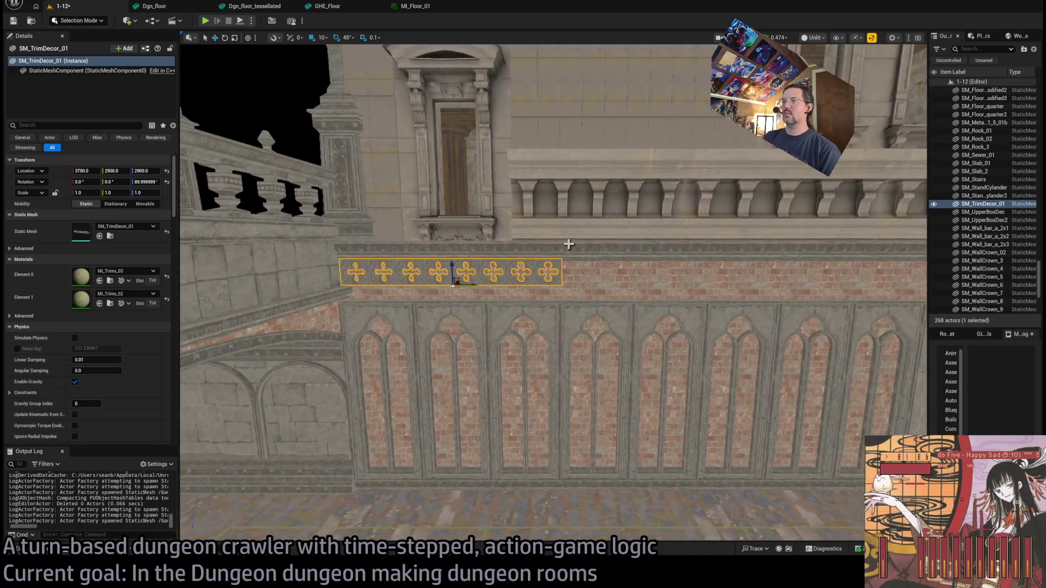
{"action": "mouse_move", "coordinate": [457, 283]}
{"action": "left_mouse_down"}
{"action": "mouse_move", "coordinate": [593, 288]}
{"action": "mouse_move", "coordinate": [539, 291]}
{"action": "mouse_move", "coordinate": [588, 310]}
{"action": "left_mouse_up"}
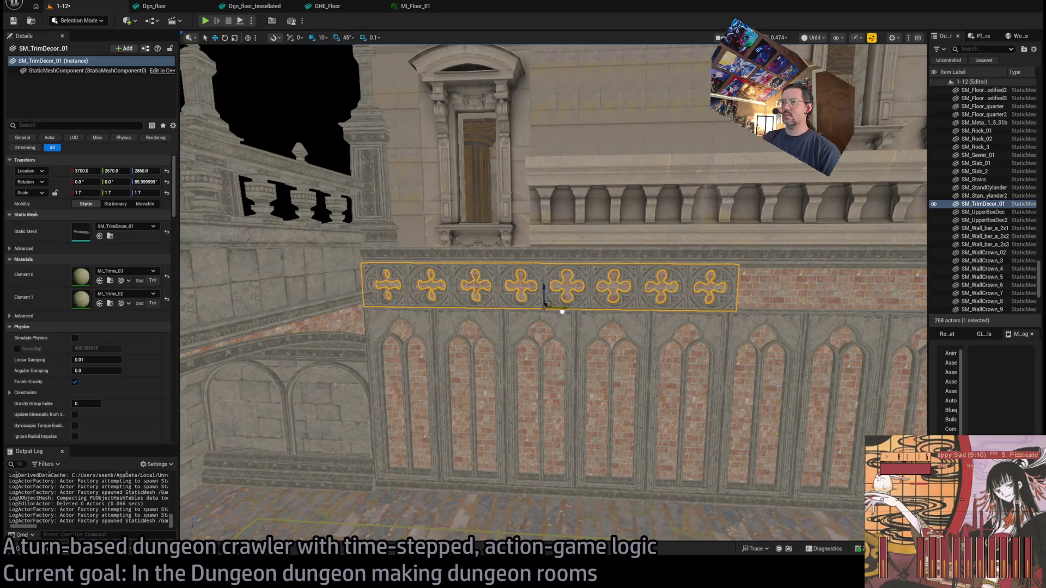
{"action": "left_click_drag", "start_coordinate": [589, 309], "coordinate": [636, 307]}
{"action": "left_click_drag", "start_coordinate": [730, 330], "coordinate": [735, 329]}
{"action": "mouse_move", "coordinate": [636, 306]}
{"action": "left_mouse_down"}
{"action": "mouse_move", "coordinate": [636, 337]}
{"action": "mouse_move", "coordinate": [449, 266]}
{"action": "mouse_move", "coordinate": [692, 256]}
{"action": "left_mouse_up"}
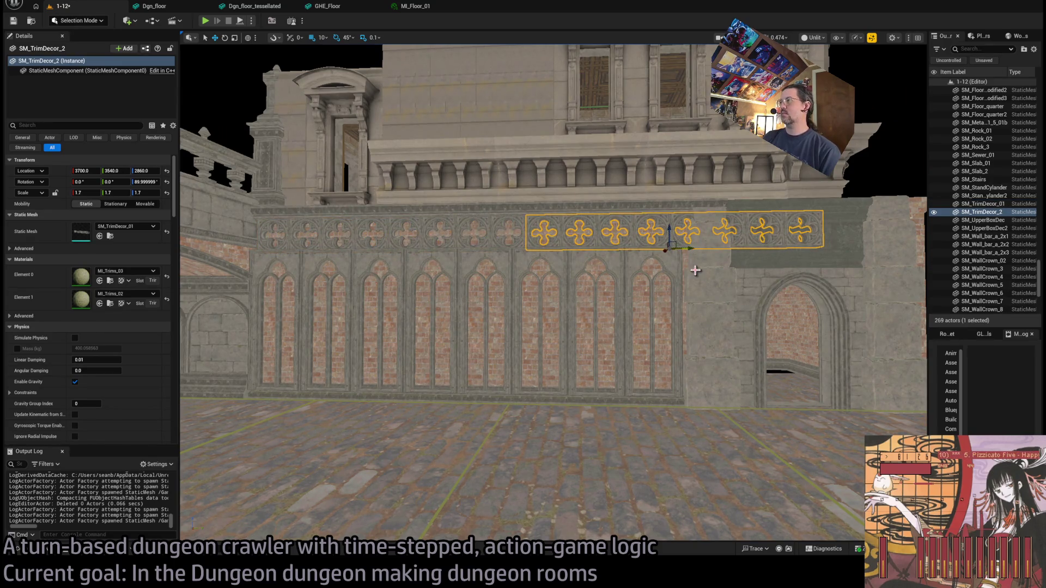
Select both trim strips, shrink them slightly in local space, and slide them left along the wall
{"action": "scroll", "coordinate": [695, 270], "scroll_direction": "up", "scroll_amount": 5}
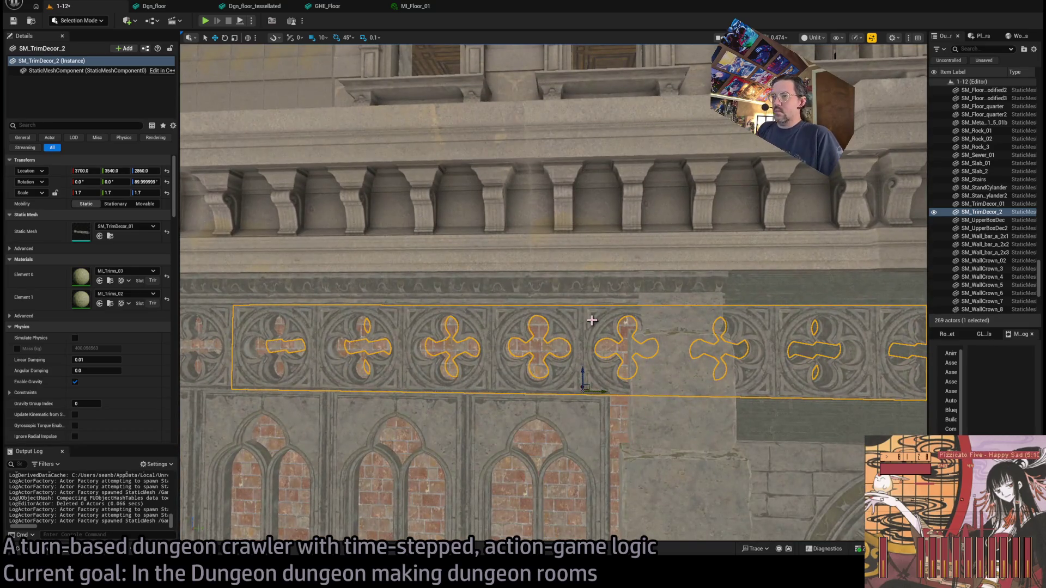
{"action": "left_click_drag", "start_coordinate": [590, 316], "coordinate": [774, 321]}
{"action": "scroll", "coordinate": [543, 305], "scroll_direction": "down", "scroll_amount": 5}
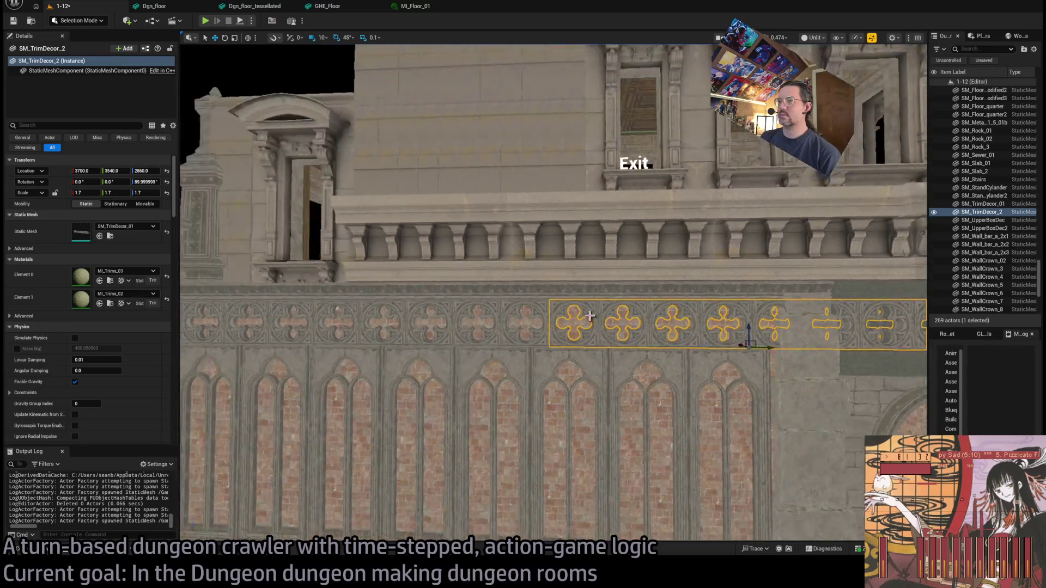
{"action": "left_click", "coordinate": [544, 305], "text": "ctrl"}
{"action": "key", "text": "ctrl+grave"}
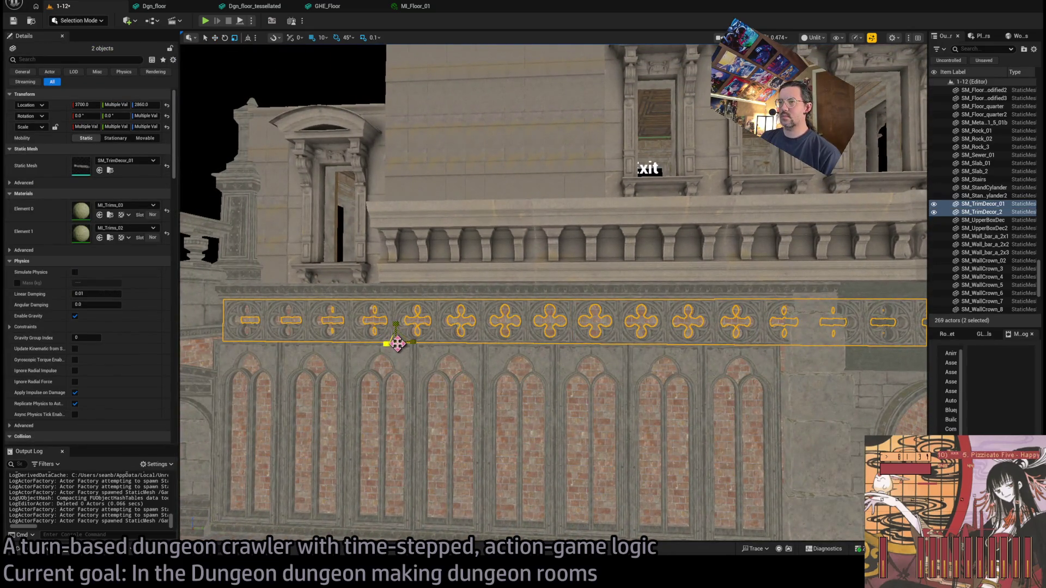
{"action": "left_click_drag", "start_coordinate": [397, 344], "coordinate": [373, 353]}
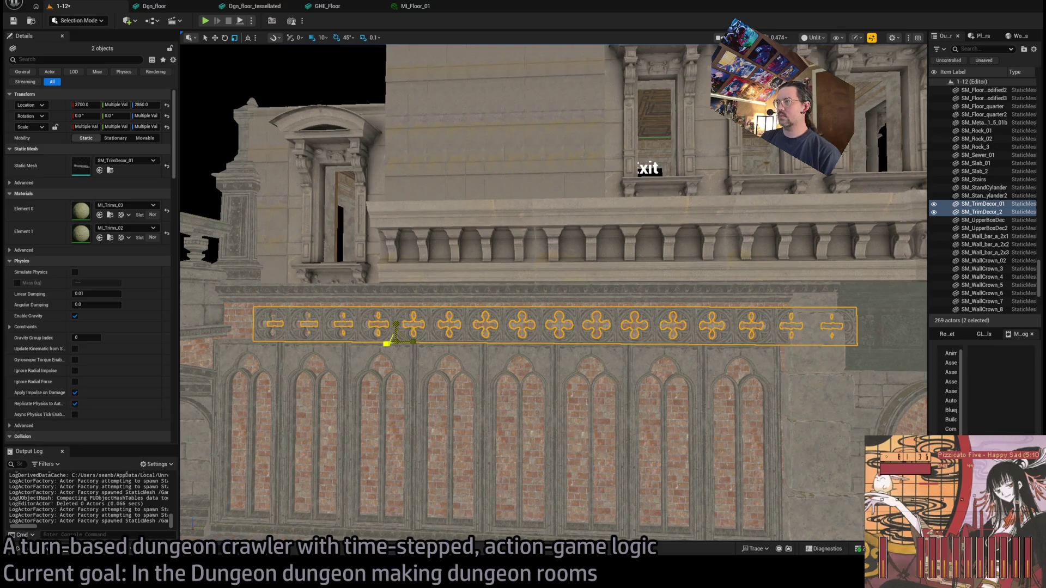
{"action": "key", "text": "w"}
{"action": "key", "text": "ctrl+grave"}
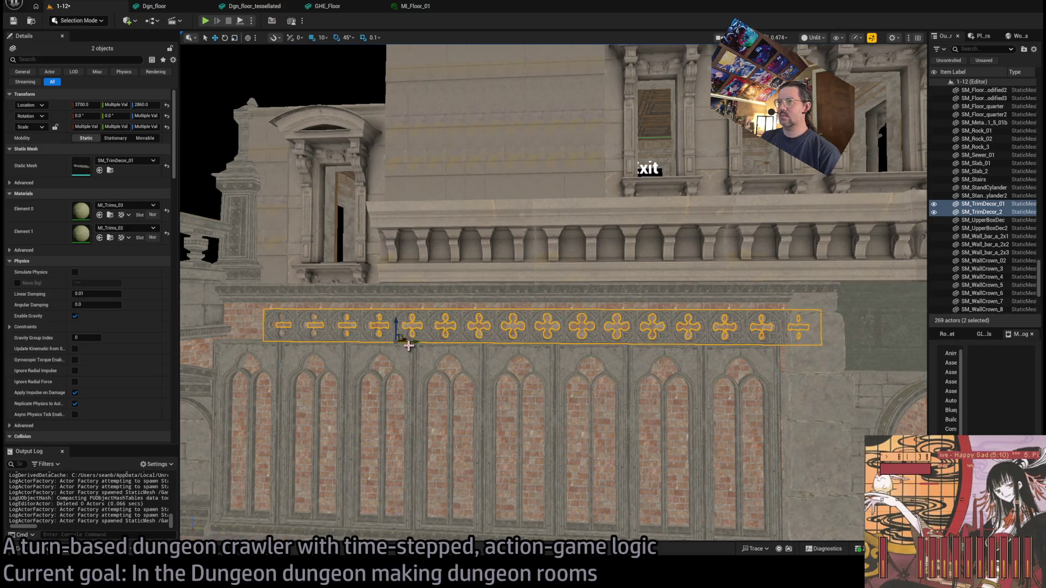
{"action": "mouse_move", "coordinate": [414, 341]}
{"action": "left_mouse_down"}
{"action": "mouse_move", "coordinate": [374, 341]}
{"action": "mouse_move", "coordinate": [459, 327]}
{"action": "mouse_move", "coordinate": [545, 360]}
{"action": "mouse_move", "coordinate": [544, 390]}
{"action": "left_mouse_up"}
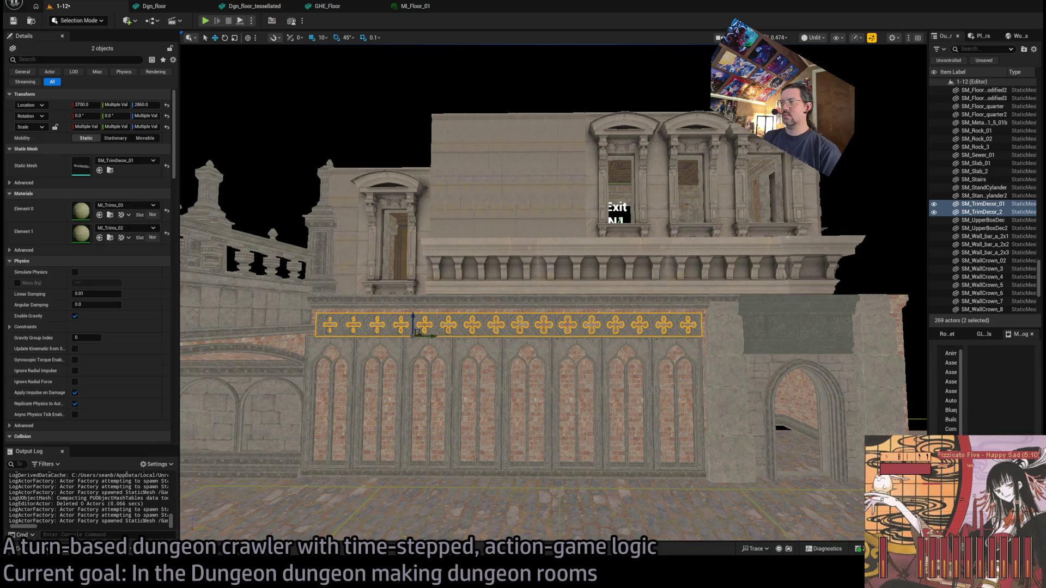
Select both arched window panels and enlarge them slightly with scale snapping turned off
{"action": "left_click", "coordinate": [664, 343], "text": "ctrl"}
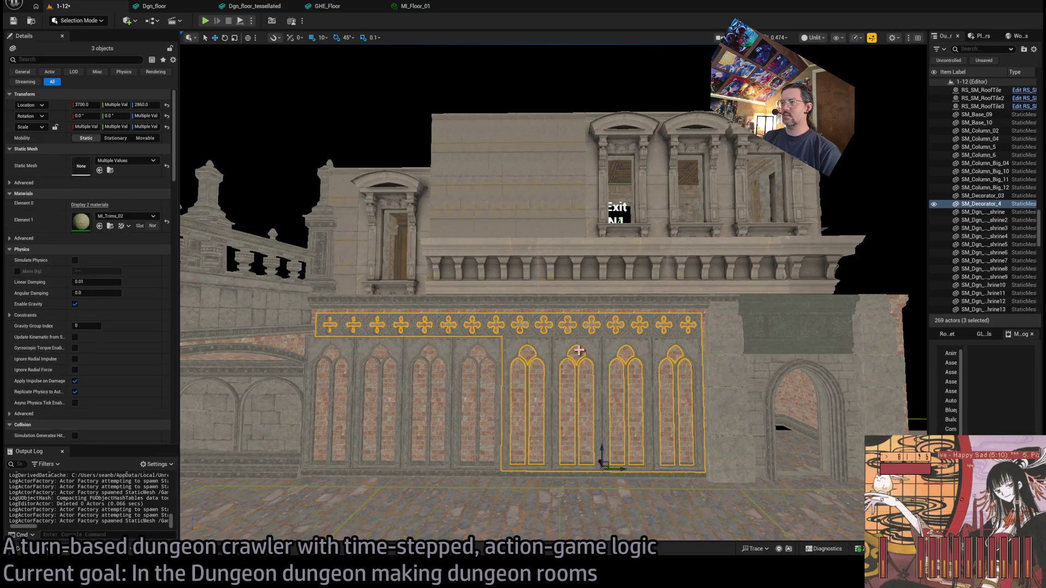
{"action": "left_click", "coordinate": [503, 354], "text": "ctrl"}
{"action": "left_click_drag", "start_coordinate": [403, 463], "coordinate": [403, 465]}
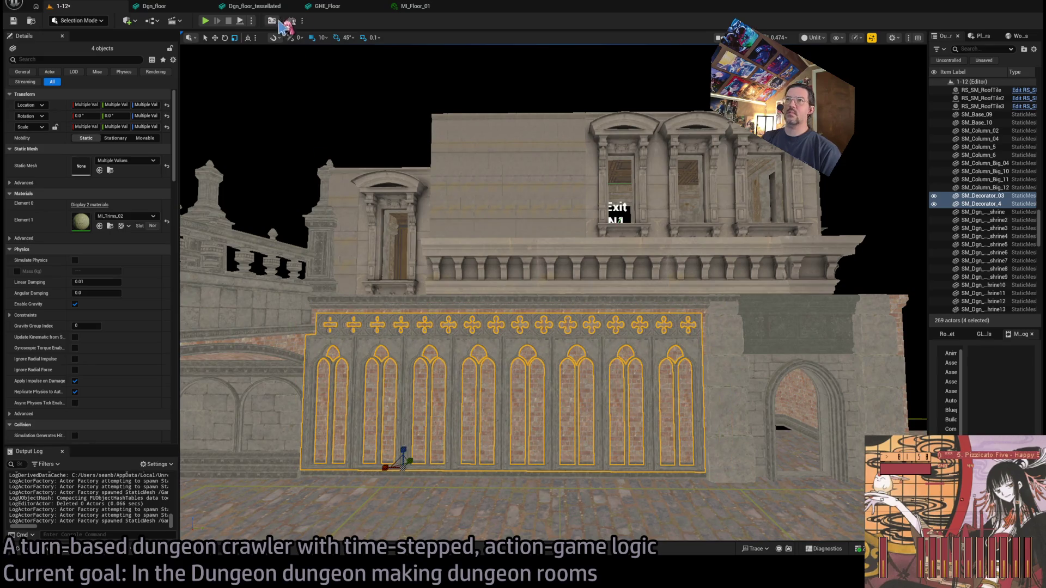
{"action": "left_click", "coordinate": [363, 38]}
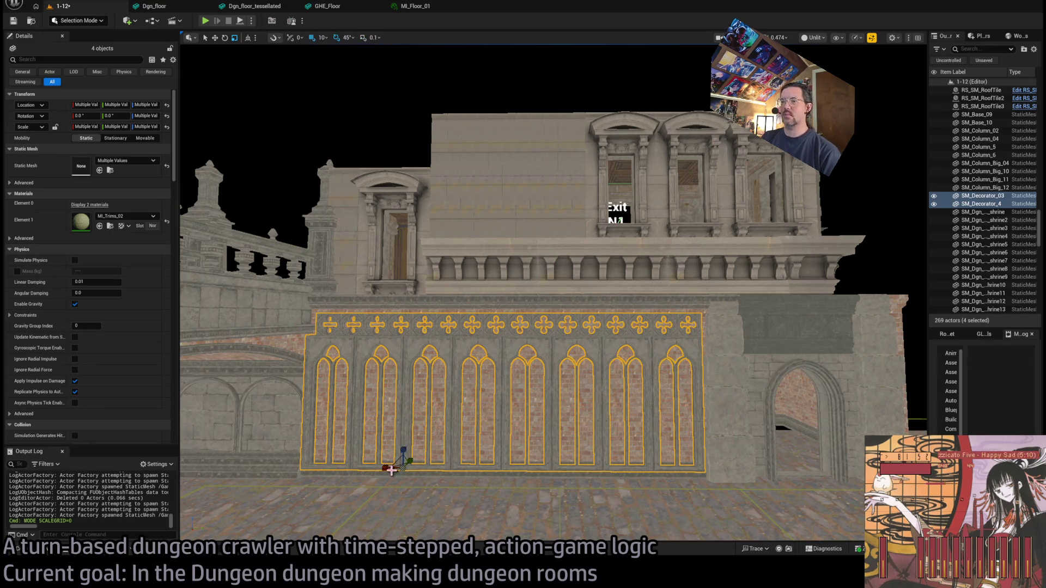
{"action": "left_click_drag", "start_coordinate": [404, 467], "coordinate": [404, 460]}
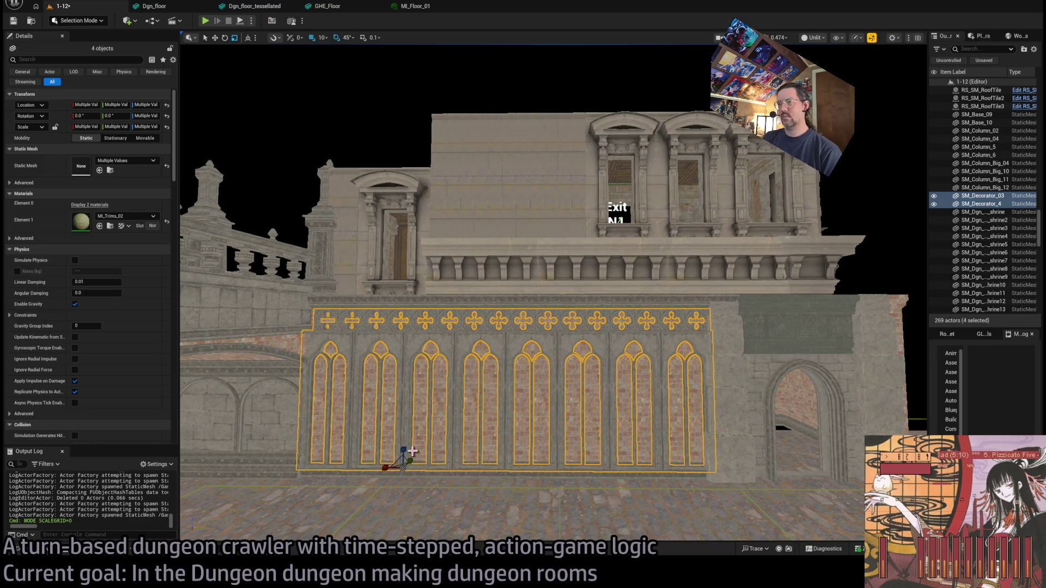
{"action": "scroll", "coordinate": [553, 256], "scroll_direction": "up", "scroll_amount": 5}
{"action": "scroll", "coordinate": [554, 293], "scroll_direction": "up", "scroll_amount": 10}
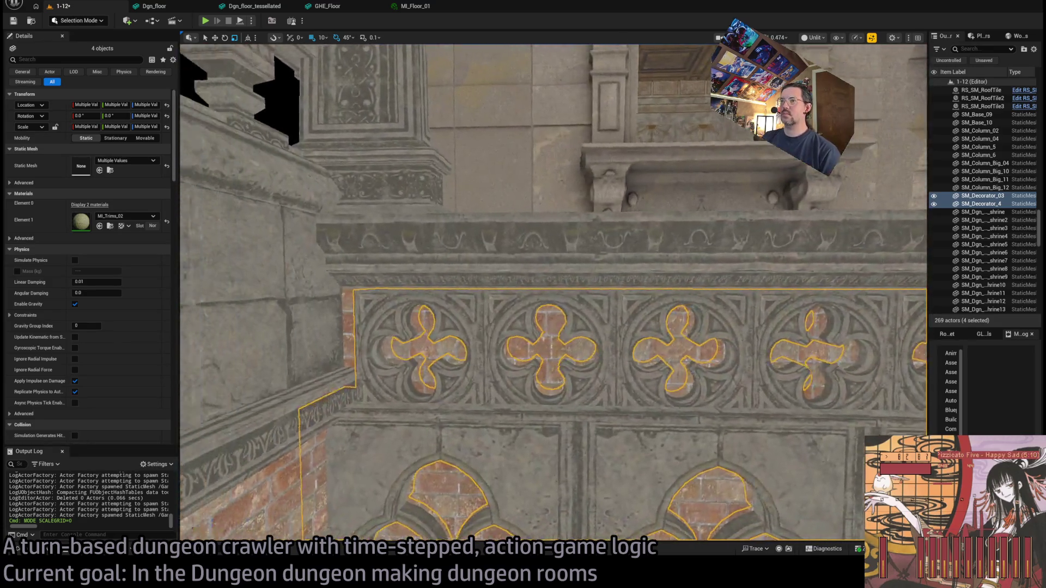
{"action": "left_click_drag", "start_coordinate": [554, 294], "coordinate": [626, 283]}
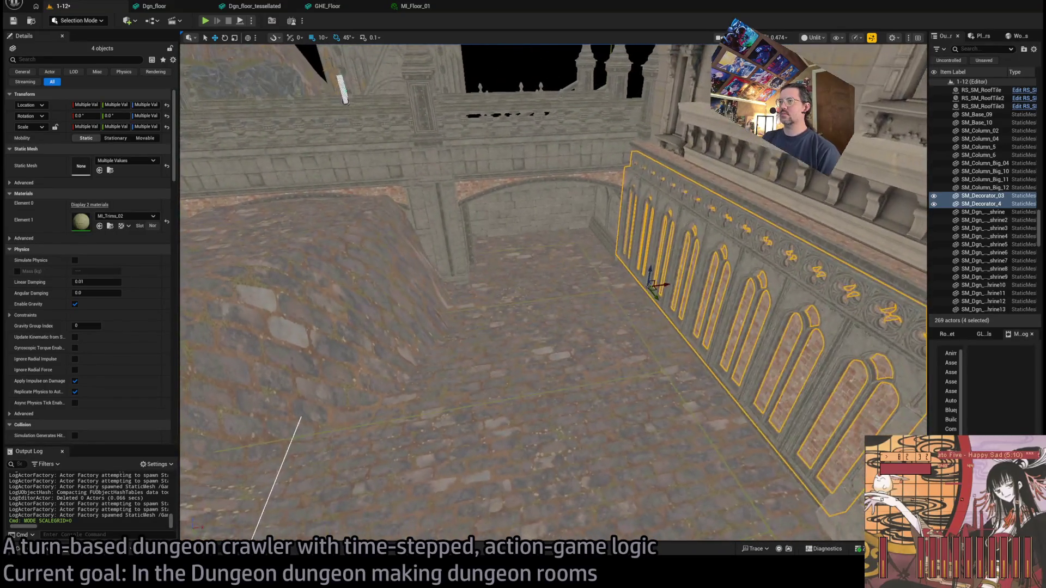
{"action": "left_click_drag", "start_coordinate": [552, 327], "coordinate": [567, 262]}
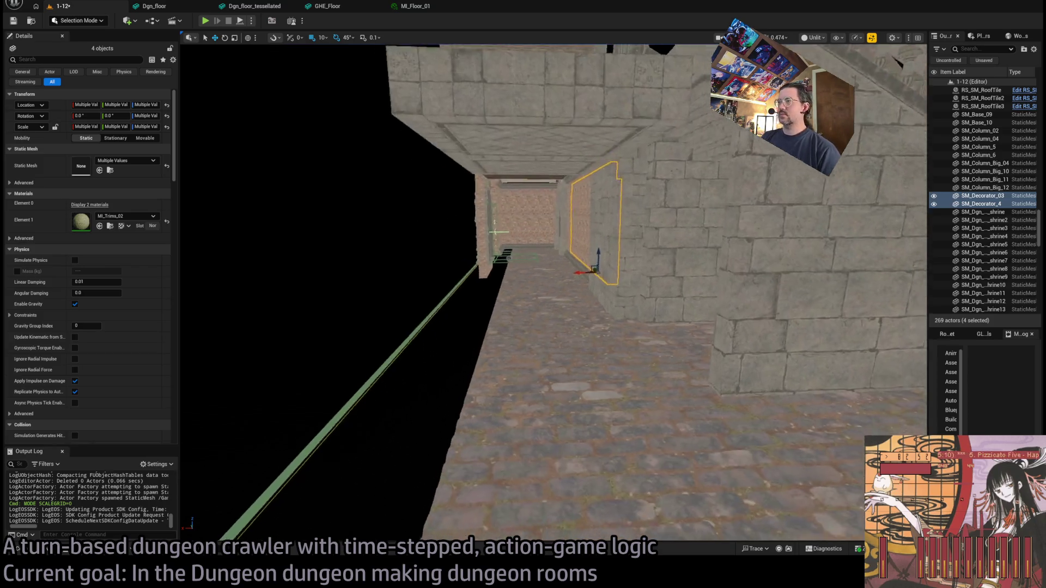
{"action": "key", "text": "f"}
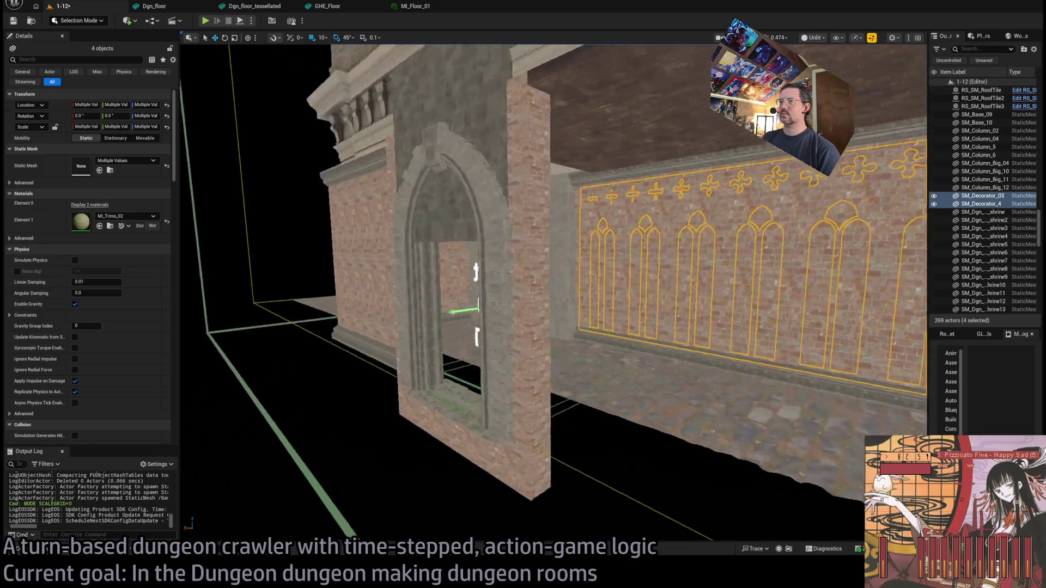
{"action": "scroll", "coordinate": [553, 294], "scroll_direction": "down", "scroll_amount": 3}
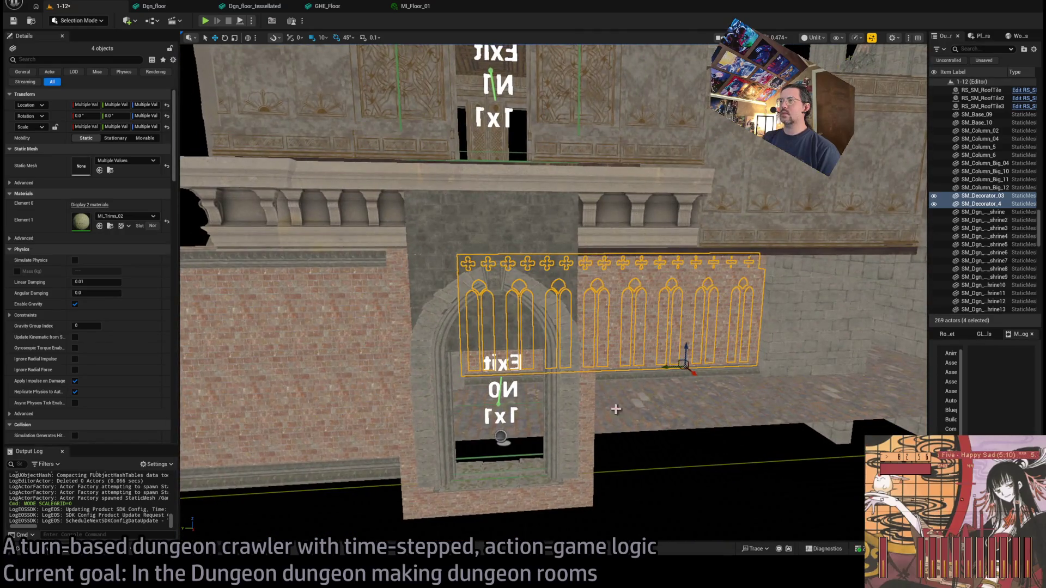
{"action": "mouse_move", "coordinate": [554, 295]}
{"action": "left_mouse_down"}
{"action": "mouse_move", "coordinate": [626, 294]}
{"action": "mouse_move", "coordinate": [480, 294]}
{"action": "mouse_move", "coordinate": [474, 284]}
{"action": "left_mouse_up"}
{"action": "scroll", "coordinate": [451, 311], "scroll_direction": "down", "scroll_amount": 8}
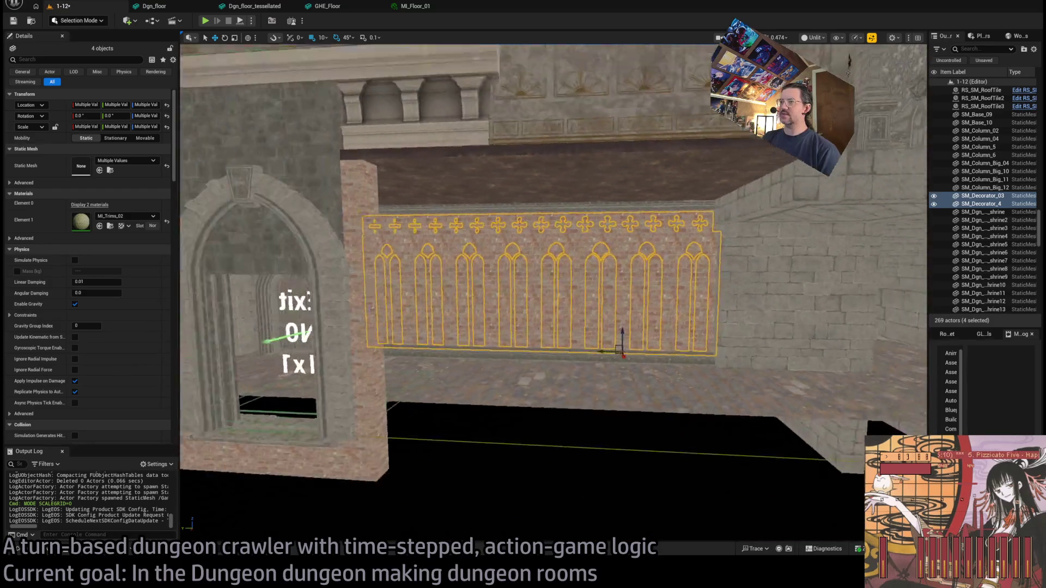
{"action": "left_click", "coordinate": [435, 300]}
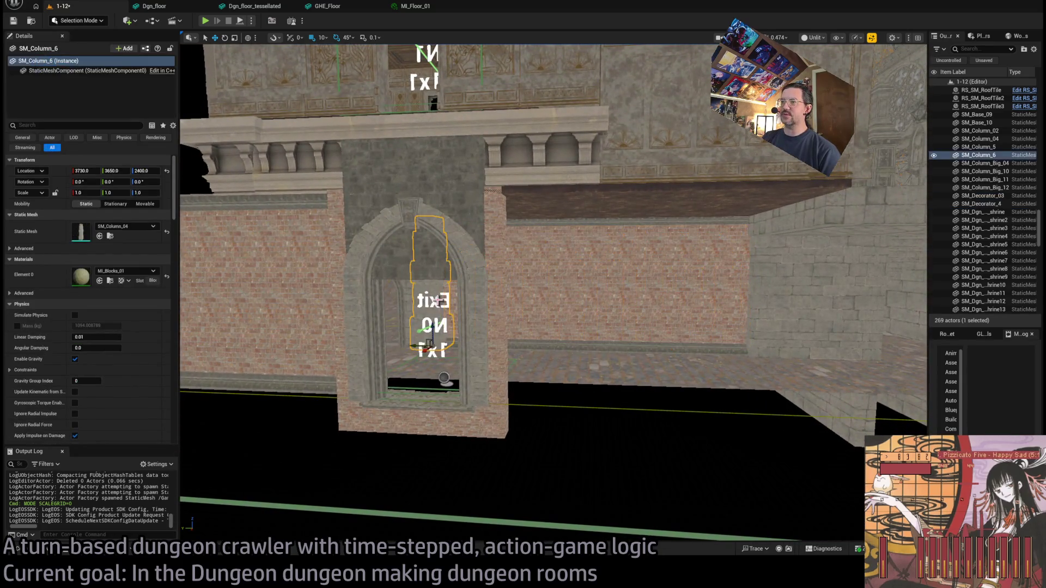
Select Exit_marker14 and try dragging it on a 100-unit snap grid, undoing each move
{"action": "left_click", "coordinate": [430, 327]}
{"action": "left_click_drag", "start_coordinate": [441, 382], "coordinate": [589, 384]}
{"action": "key", "text": "ctrl+z"}
{"action": "key", "text": "bracketright"}
{"action": "key", "text": "bracketright"}
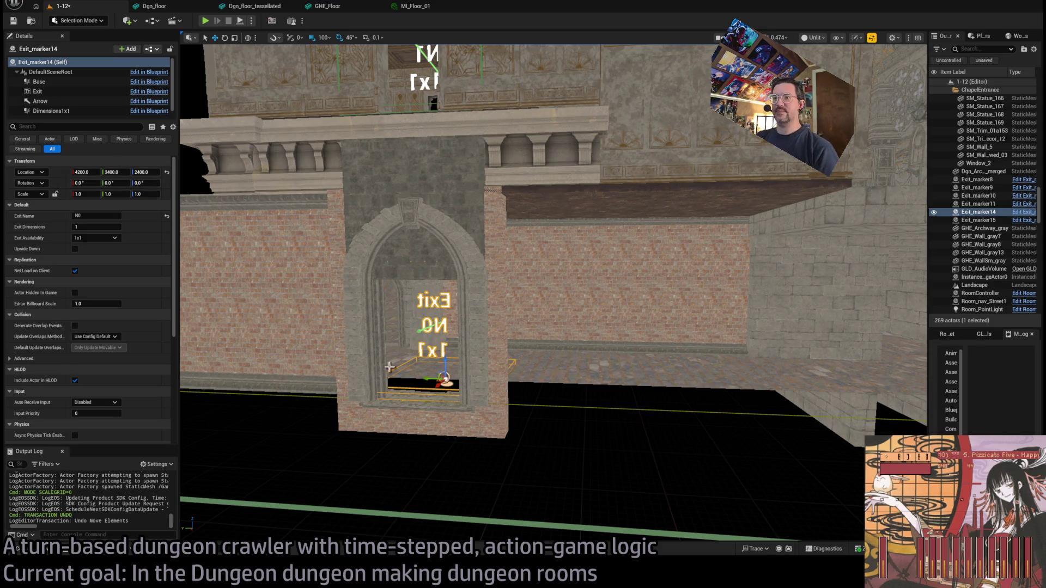
{"action": "left_click_drag", "start_coordinate": [436, 380], "coordinate": [535, 383]}
{"action": "key", "text": "ctrl+z"}
Set Exit_marker14's Location Y to 2600, then select the gray arch wall and upper wall piece
{"action": "left_click", "coordinate": [117, 172]}
{"action": "type", "text": "00"}
{"action": "key", "text": "Return"}
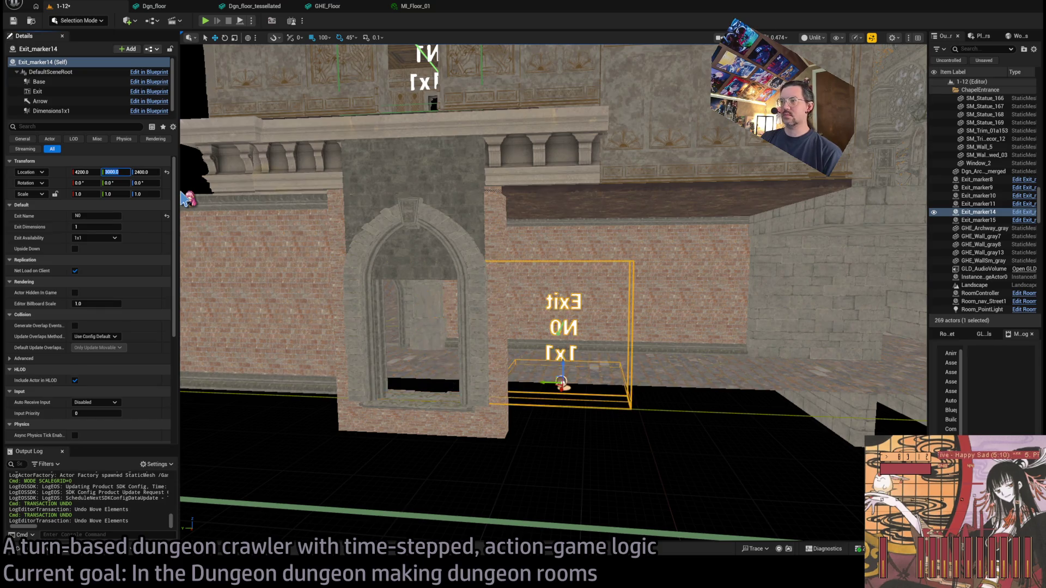
{"action": "key", "text": "f"}
{"action": "left_click", "coordinate": [116, 173]}
{"action": "type", "text": "2600"}
{"action": "key", "text": "Return"}
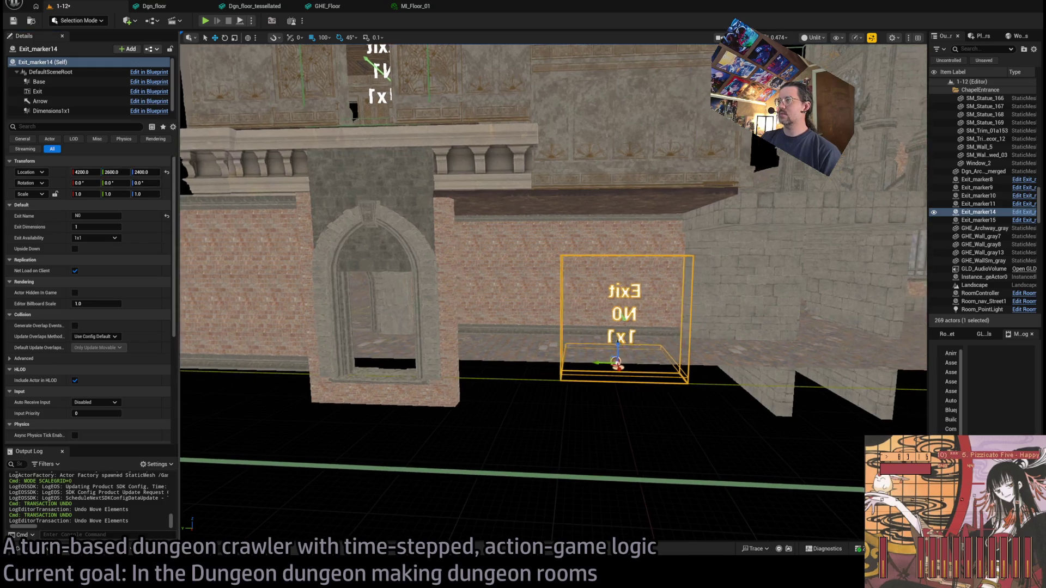
{"action": "left_click", "coordinate": [367, 237]}
{"action": "left_click", "coordinate": [339, 204], "text": "ctrl"}
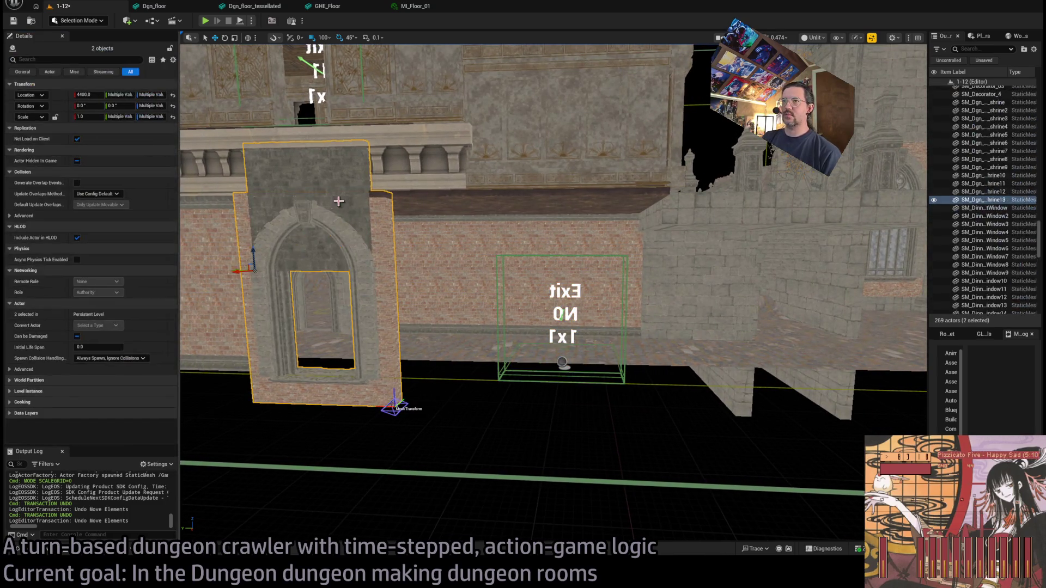
Add the third arch wall piece to the selection and check its alignment around the exit box
{"action": "left_click_drag", "start_coordinate": [375, 336], "coordinate": [517, 157]}
{"action": "left_click", "coordinate": [413, 289], "text": "ctrl"}
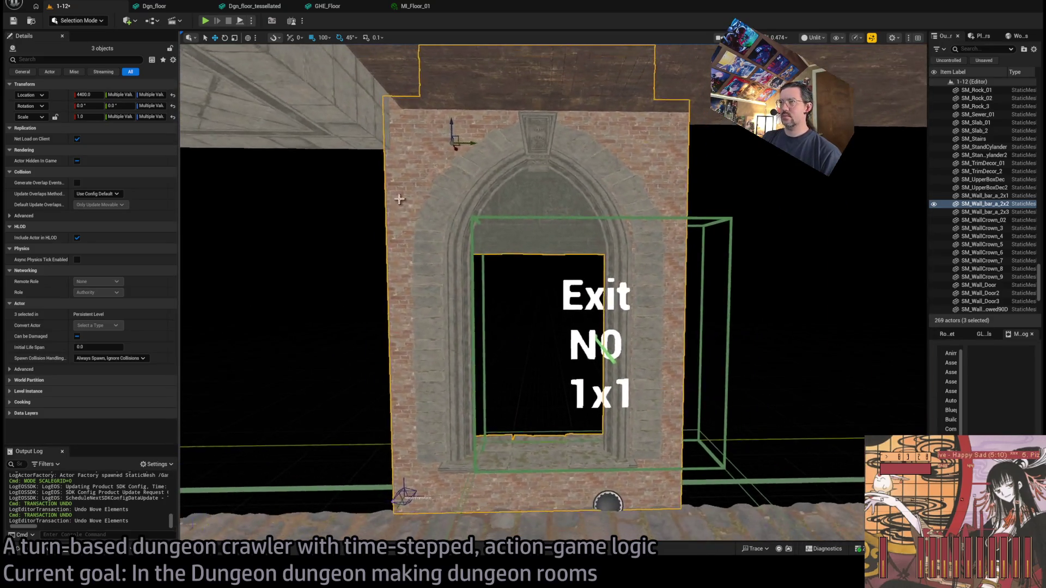
{"action": "mouse_move", "coordinate": [517, 157]}
{"action": "left_mouse_down"}
{"action": "mouse_move", "coordinate": [594, 61]}
{"action": "mouse_move", "coordinate": [490, 142]}
{"action": "mouse_move", "coordinate": [501, 141]}
{"action": "left_mouse_up"}
{"action": "left_click_drag", "start_coordinate": [619, 312], "coordinate": [618, 316]}
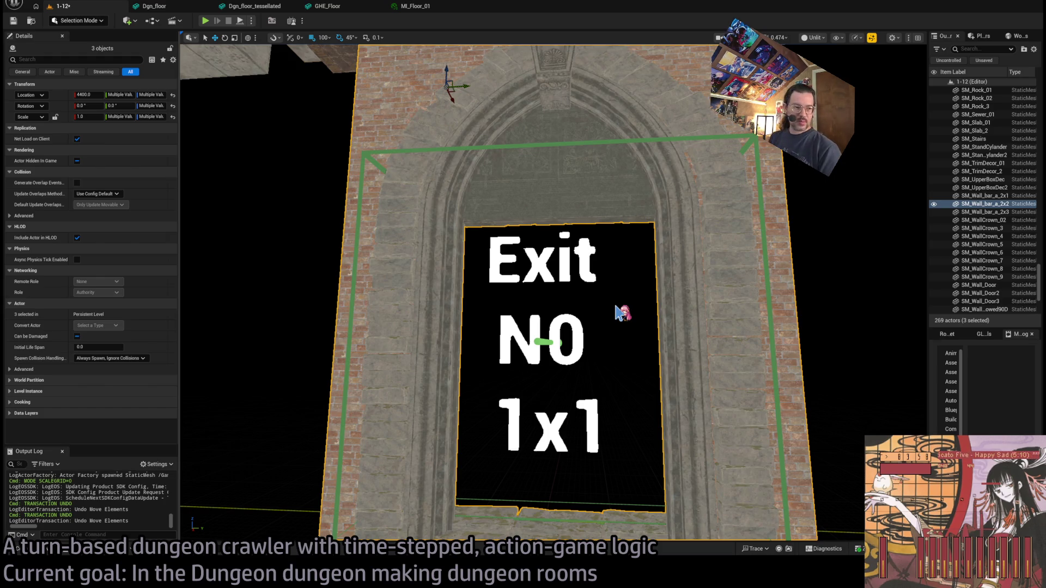
{"action": "mouse_move", "coordinate": [753, 315]}
{"action": "left_mouse_down"}
{"action": "mouse_move", "coordinate": [575, 366]}
{"action": "mouse_move", "coordinate": [564, 431]}
{"action": "mouse_move", "coordinate": [417, 332]}
{"action": "left_mouse_up"}
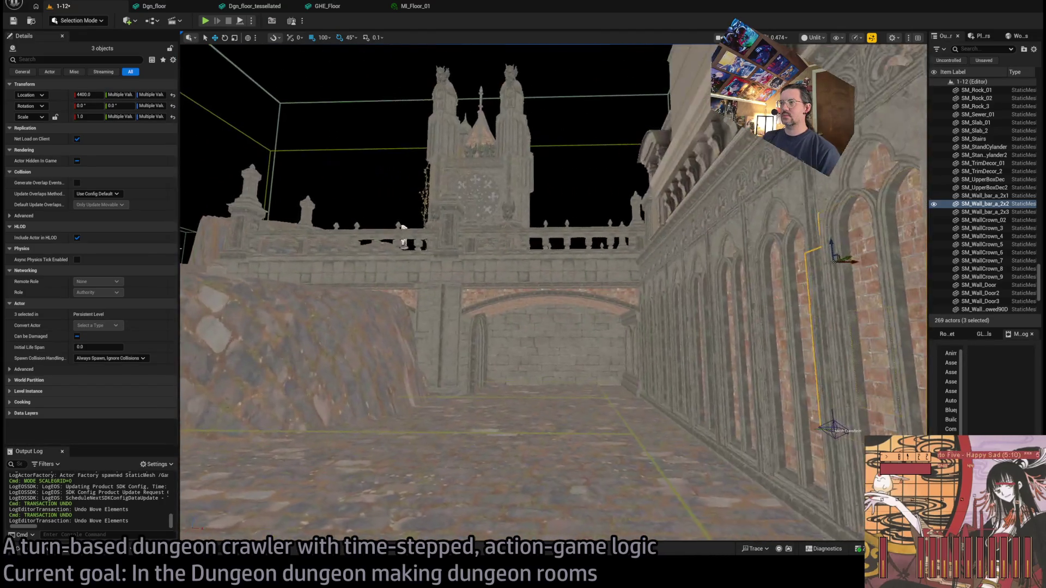
{"action": "key", "text": "f"}
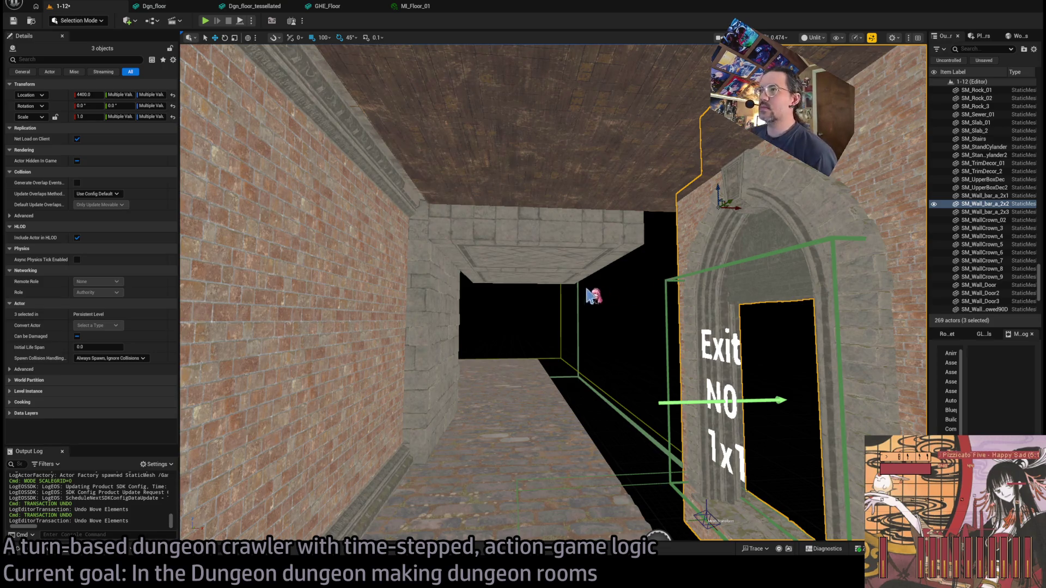
{"action": "key", "text": "f"}
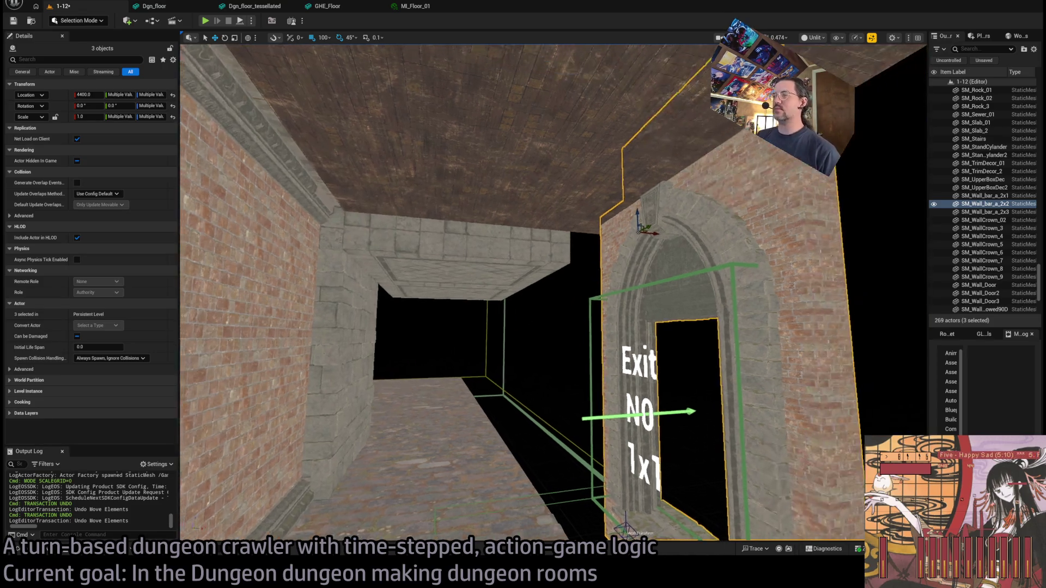
{"action": "mouse_move", "coordinate": [553, 292]}
{"action": "left_mouse_down"}
{"action": "mouse_move", "coordinate": [554, 273]}
{"action": "mouse_move", "coordinate": [463, 223]}
{"action": "mouse_move", "coordinate": [403, 220]}
{"action": "left_mouse_up"}
{"action": "mouse_move", "coordinate": [586, 319]}
{"action": "left_mouse_down"}
{"action": "mouse_move", "coordinate": [440, 382]}
{"action": "mouse_move", "coordinate": [638, 484]}
{"action": "mouse_move", "coordinate": [552, 268]}
{"action": "left_mouse_up"}
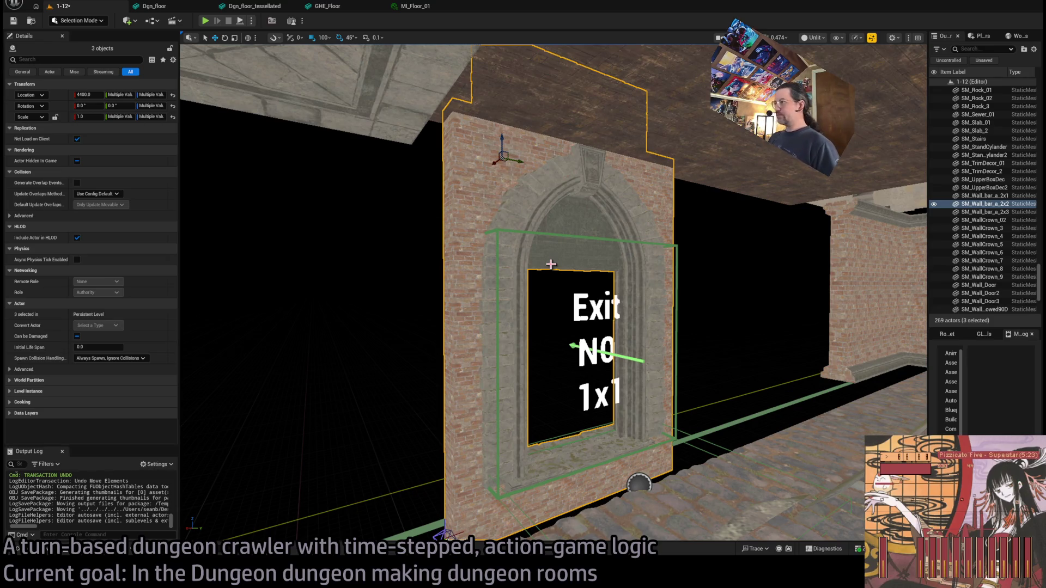
{"action": "mouse_move", "coordinate": [553, 292]}
{"action": "left_mouse_down"}
{"action": "mouse_move", "coordinate": [542, 267]}
{"action": "mouse_move", "coordinate": [518, 281]}
{"action": "left_mouse_up"}
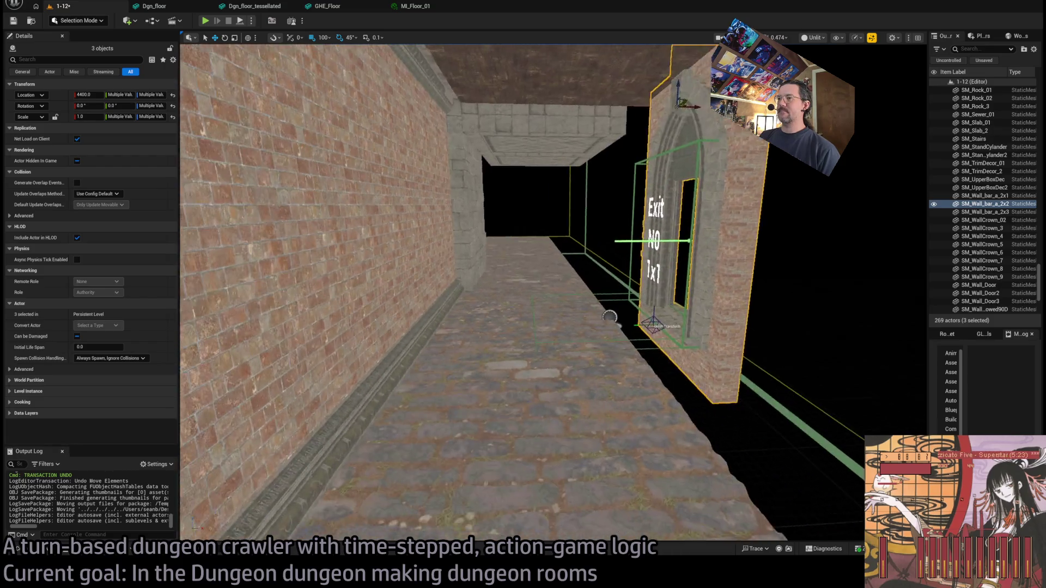
{"action": "mouse_move", "coordinate": [517, 280]}
{"action": "left_mouse_down"}
{"action": "mouse_move", "coordinate": [490, 281]}
{"action": "mouse_move", "coordinate": [512, 280]}
{"action": "mouse_move", "coordinate": [512, 248]}
{"action": "mouse_move", "coordinate": [550, 248]}
{"action": "left_mouse_up"}
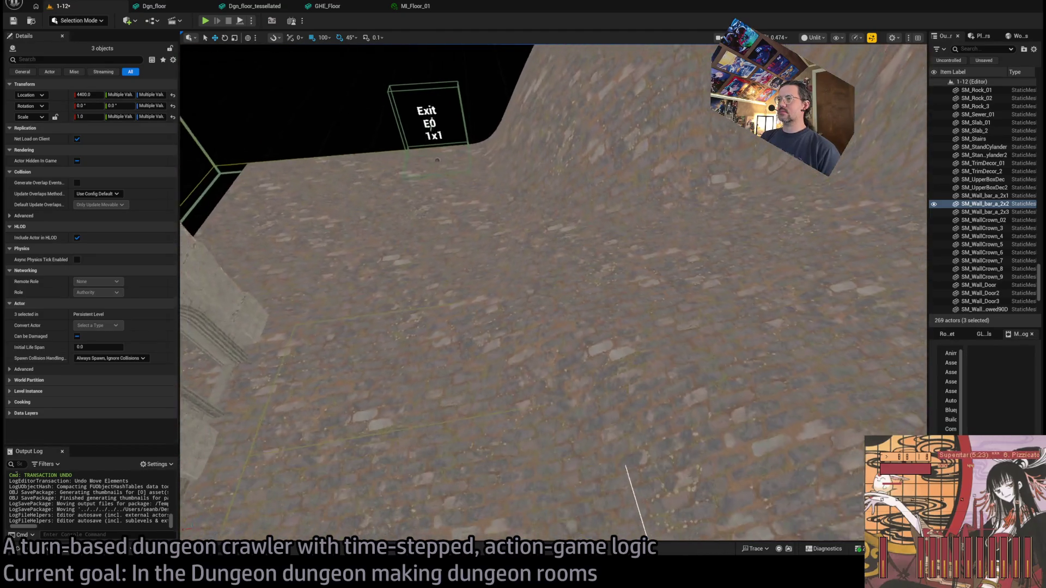
Select the Landscape terrain beside the stone building and switch to Modeling Mode with Shift+5
{"action": "mouse_move", "coordinate": [534, 147]}
{"action": "left_mouse_down"}
{"action": "mouse_move", "coordinate": [533, 218]}
{"action": "mouse_move", "coordinate": [542, 150]}
{"action": "mouse_move", "coordinate": [588, 161]}
{"action": "mouse_move", "coordinate": [523, 161]}
{"action": "mouse_move", "coordinate": [698, 104]}
{"action": "mouse_move", "coordinate": [610, 136]}
{"action": "left_mouse_up"}
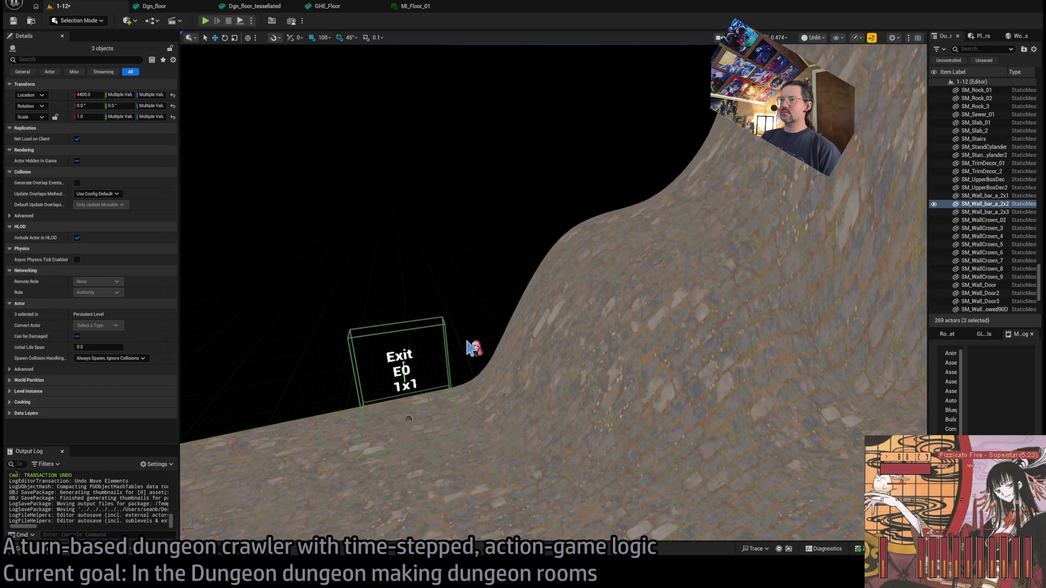
{"action": "left_click", "coordinate": [566, 280]}
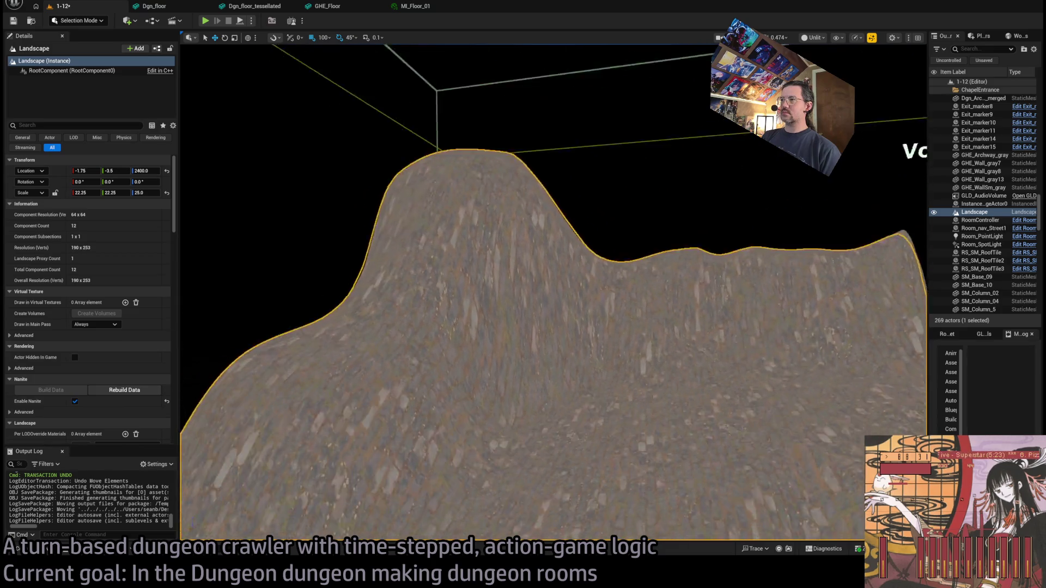
{"action": "left_click_drag", "start_coordinate": [566, 280], "coordinate": [567, 280]}
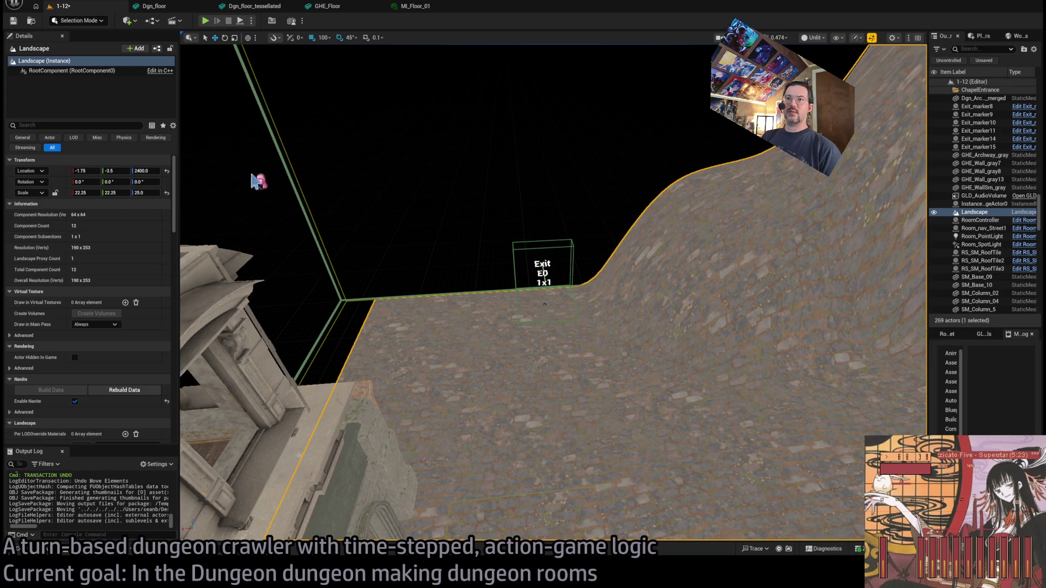
{"action": "key", "text": "shift+5"}
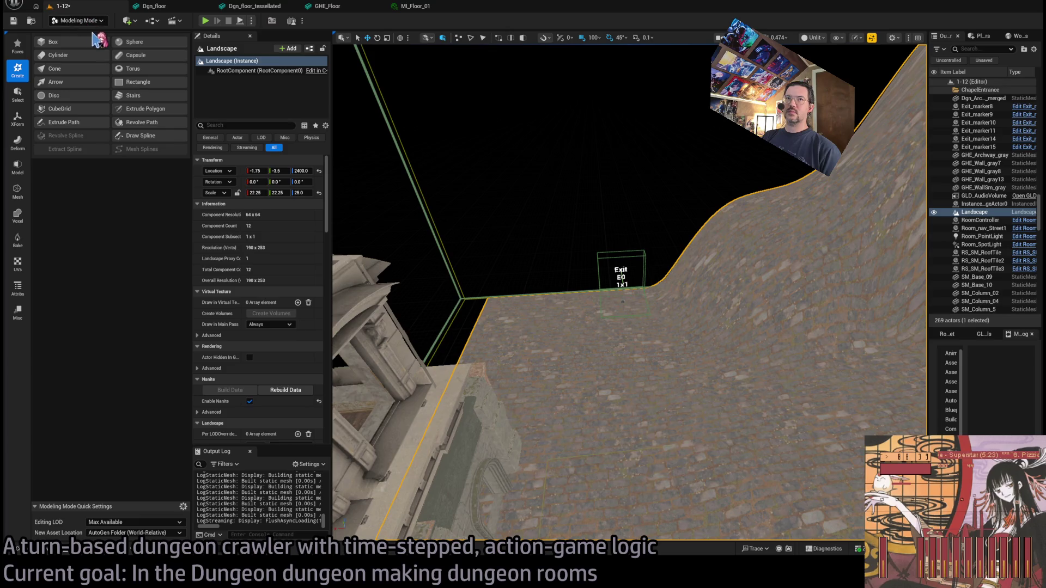
Enter Landscape Mode, set Sculpt brush size to 600, and raise a mound near the Exit box
{"action": "key", "text": "shift+1"}
{"action": "key", "text": "shift+2"}
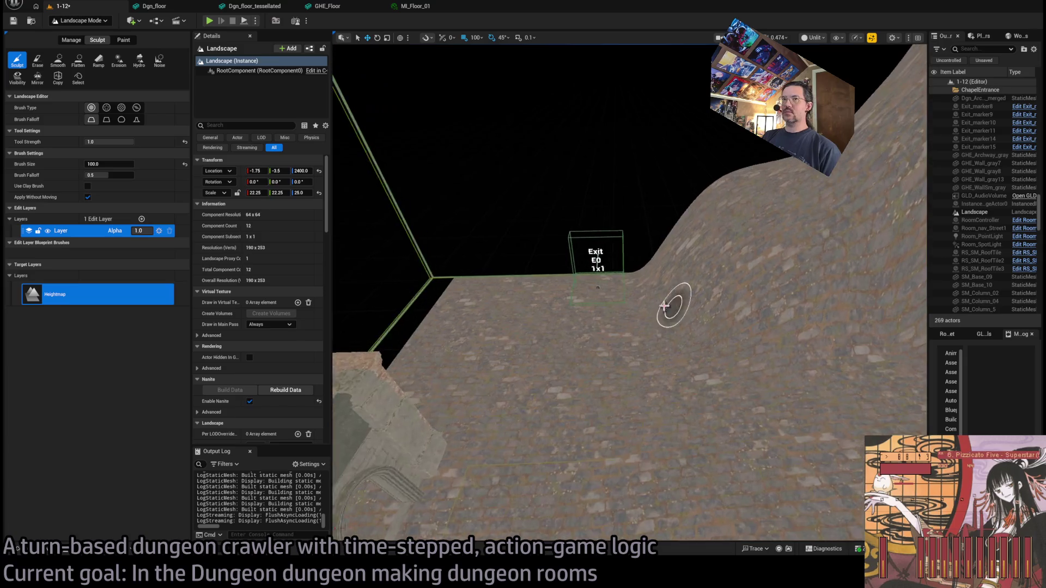
{"action": "left_click", "coordinate": [115, 163]}
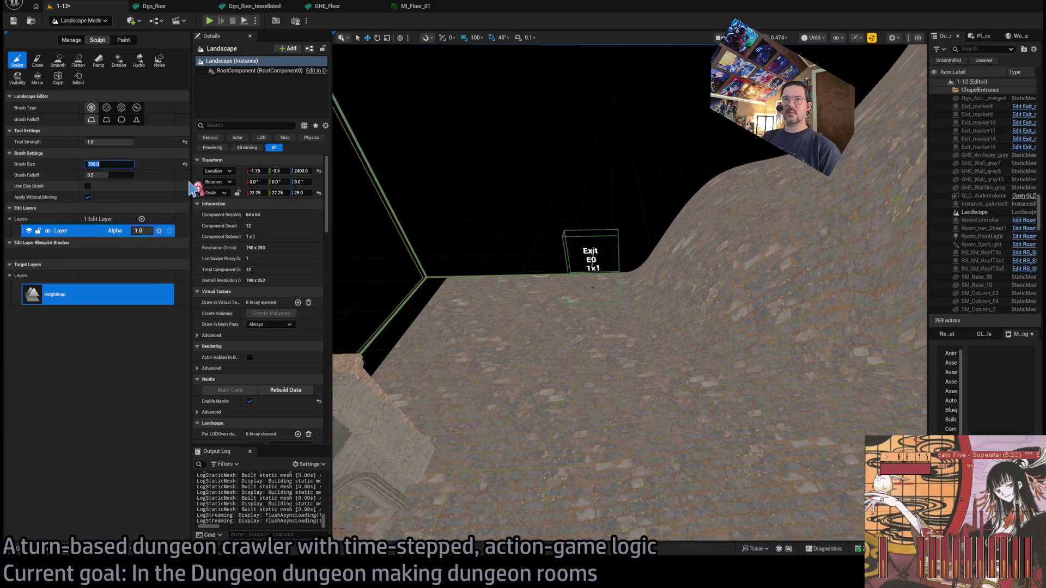
{"action": "type", "text": "600"}
{"action": "left_click_drag", "start_coordinate": [691, 245], "coordinate": [615, 291]}
{"action": "scroll", "coordinate": [615, 291], "scroll_direction": "up", "scroll_amount": 3}
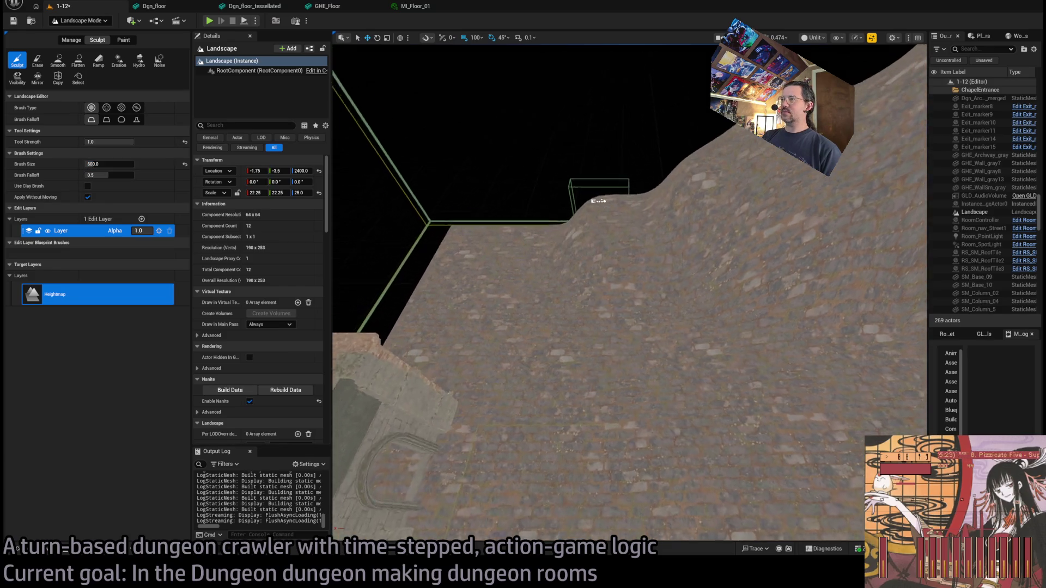
{"action": "scroll", "coordinate": [615, 292], "scroll_direction": "up", "scroll_amount": 4}
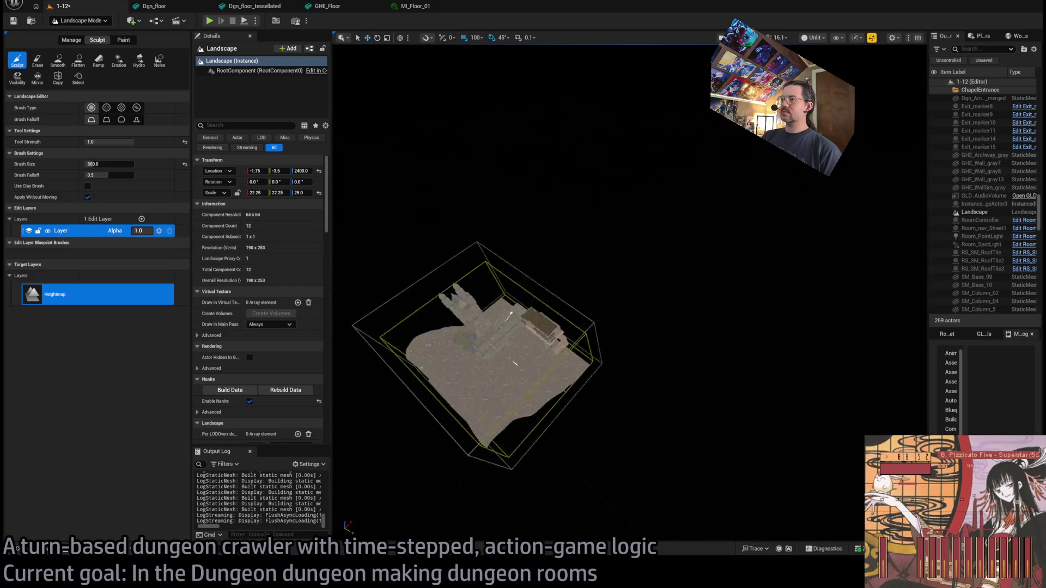
{"action": "scroll", "coordinate": [609, 301], "scroll_direction": "down", "scroll_amount": 3}
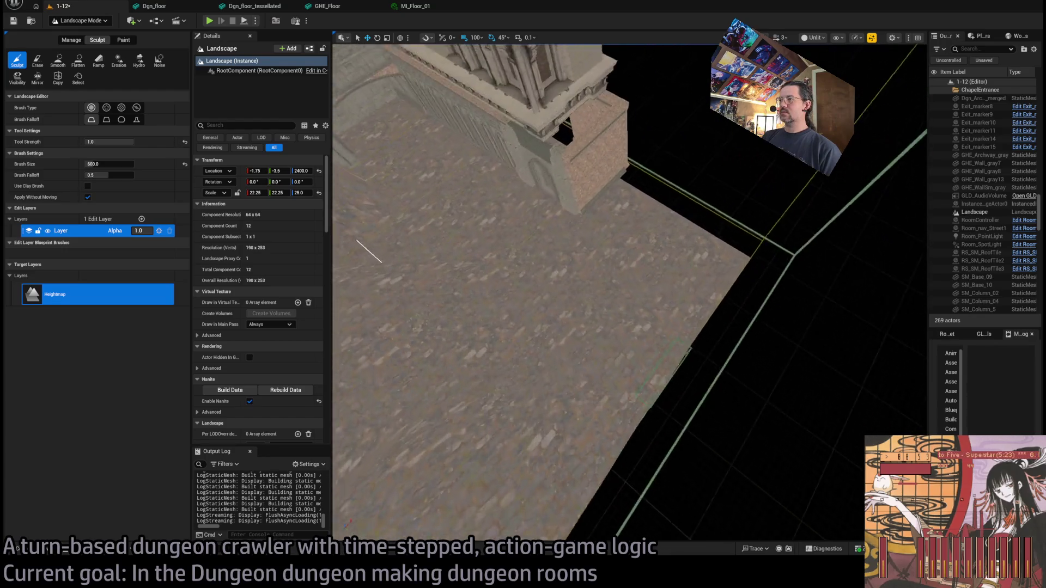
{"action": "mouse_move", "coordinate": [602, 218]}
{"action": "left_mouse_down"}
{"action": "mouse_move", "coordinate": [567, 203]}
{"action": "mouse_move", "coordinate": [618, 256]}
{"action": "mouse_move", "coordinate": [616, 242]}
{"action": "mouse_move", "coordinate": [629, 252]}
{"action": "left_mouse_up"}
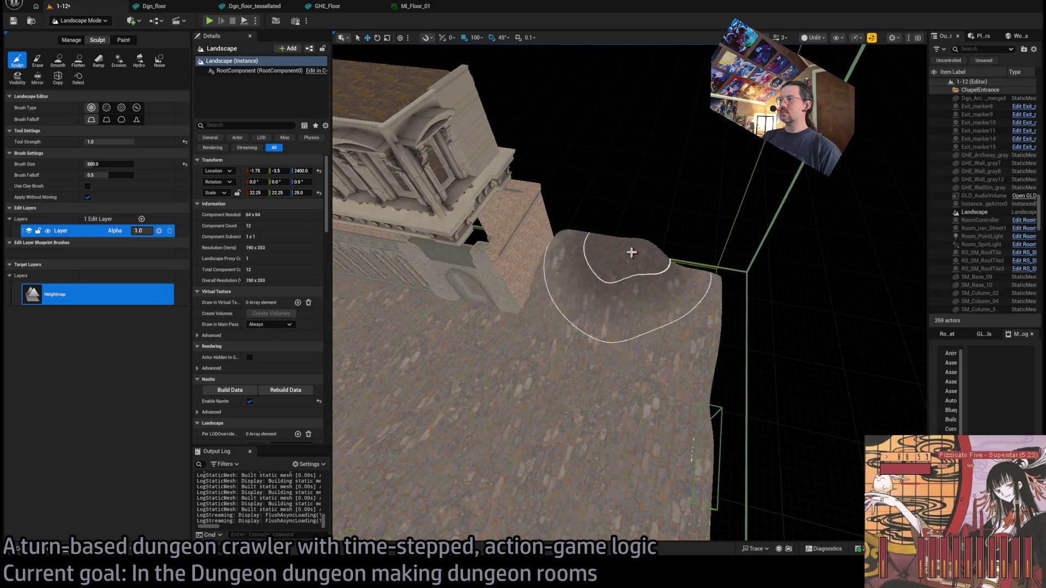
Orbit around the raised hill to inspect it and centre it in the view
{"action": "mouse_move", "coordinate": [697, 411]}
{"action": "left_mouse_down"}
{"action": "mouse_move", "coordinate": [712, 401]}
{"action": "mouse_move", "coordinate": [699, 341]}
{"action": "left_mouse_up"}
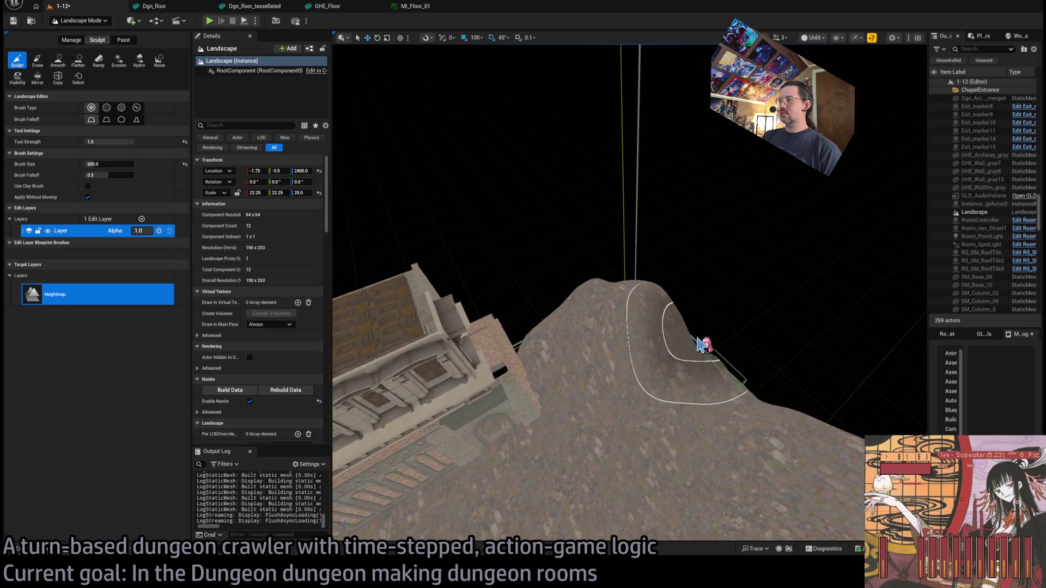
{"action": "left_click_drag", "start_coordinate": [754, 390], "coordinate": [668, 325]}
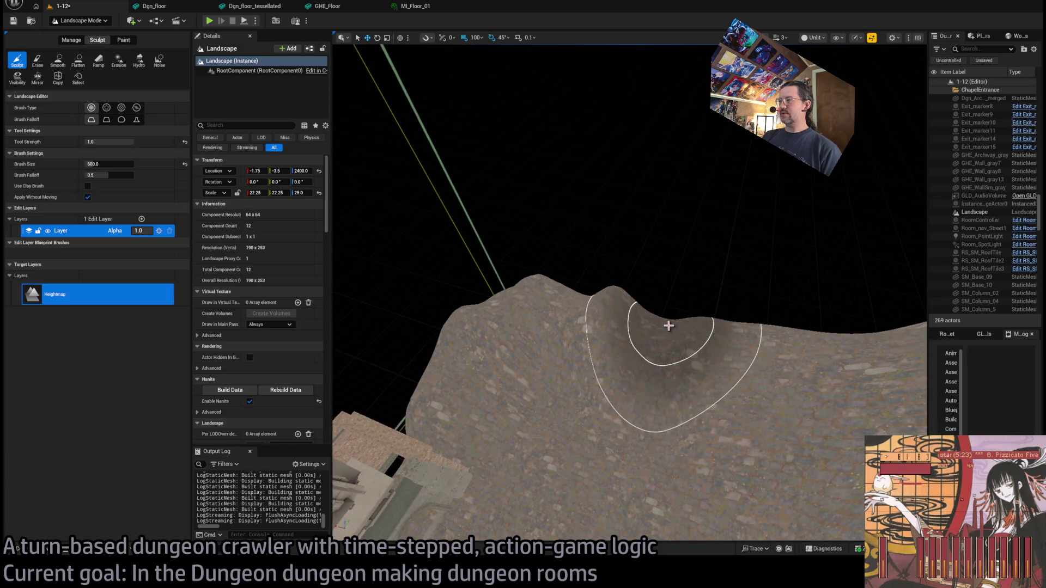
{"action": "mouse_move", "coordinate": [530, 338]}
{"action": "left_mouse_down"}
{"action": "mouse_move", "coordinate": [605, 319]}
{"action": "mouse_move", "coordinate": [679, 361]}
{"action": "mouse_move", "coordinate": [643, 307]}
{"action": "left_mouse_up"}
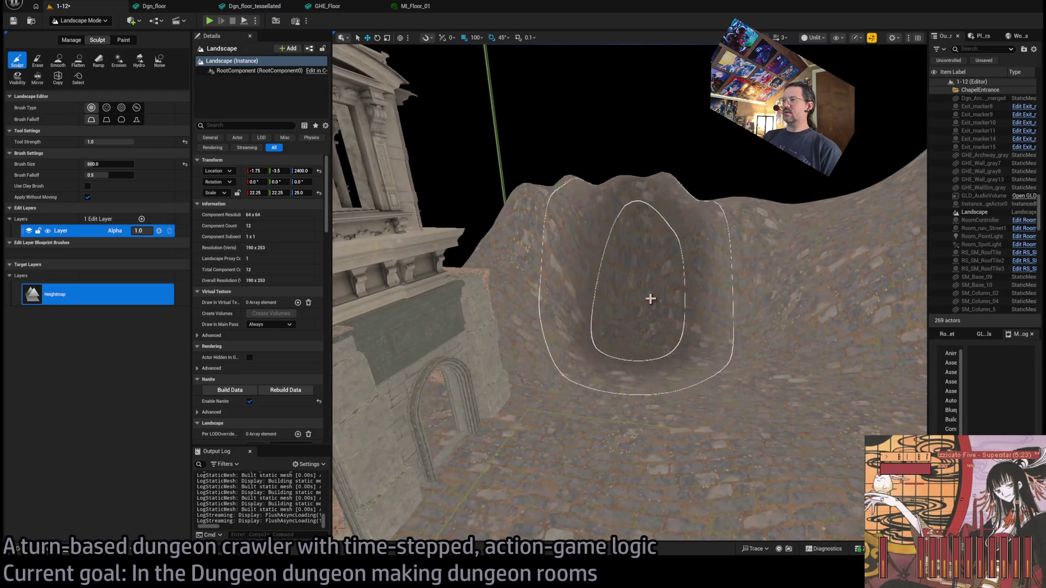
{"action": "scroll", "coordinate": [643, 306], "scroll_direction": "up", "scroll_amount": 10}
{"action": "left_click_drag", "start_coordinate": [597, 364], "coordinate": [545, 316]}
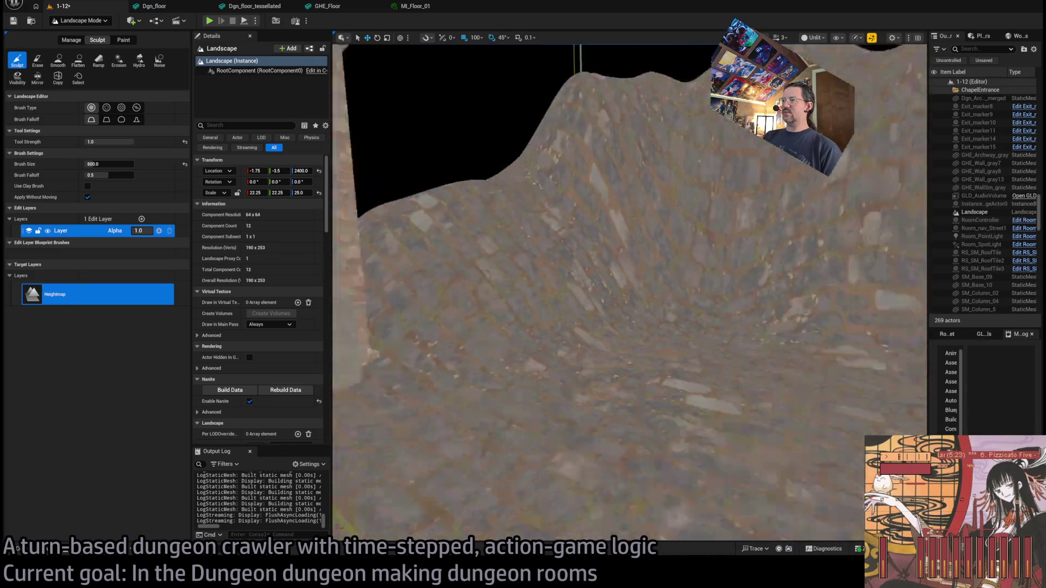
{"action": "scroll", "coordinate": [607, 404], "scroll_direction": "down", "scroll_amount": 5}
{"action": "mouse_move", "coordinate": [726, 380]}
{"action": "left_mouse_down"}
{"action": "mouse_move", "coordinate": [726, 348]}
{"action": "mouse_move", "coordinate": [736, 385]}
{"action": "left_mouse_up"}
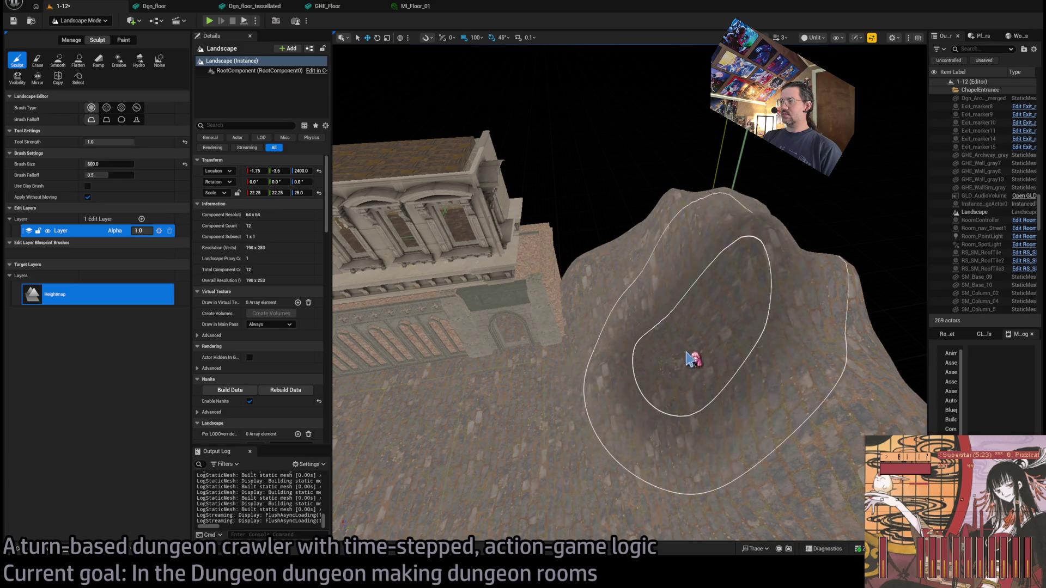
{"action": "left_click_drag", "start_coordinate": [646, 409], "coordinate": [610, 401]}
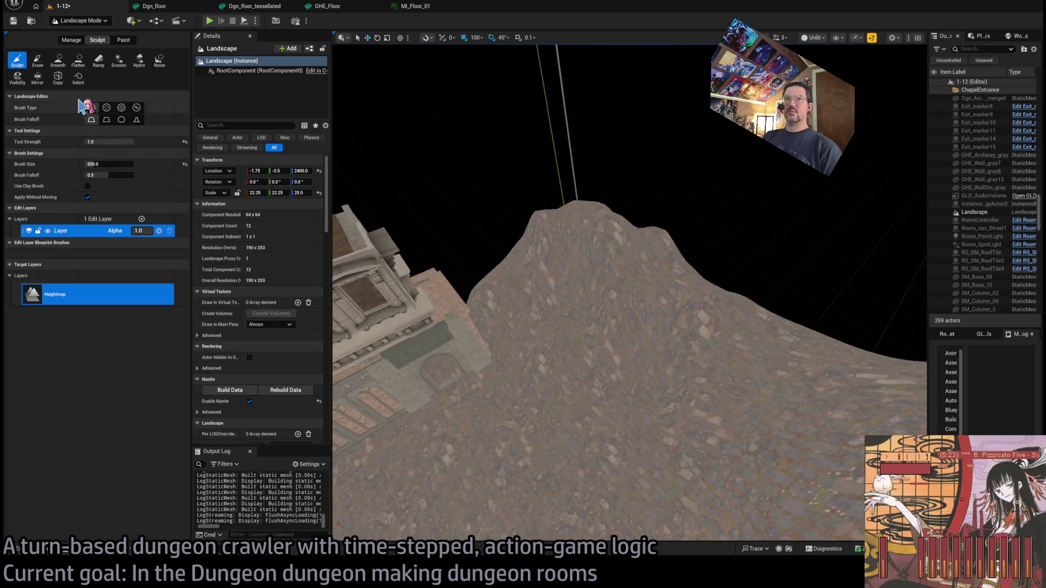
Flatten the mound's top into a shelf and switch to the Smooth tool
{"action": "left_click", "coordinate": [78, 60]}
{"action": "mouse_move", "coordinate": [680, 283]}
{"action": "left_mouse_down"}
{"action": "mouse_move", "coordinate": [599, 273]}
{"action": "mouse_move", "coordinate": [353, 190]}
{"action": "left_mouse_up"}
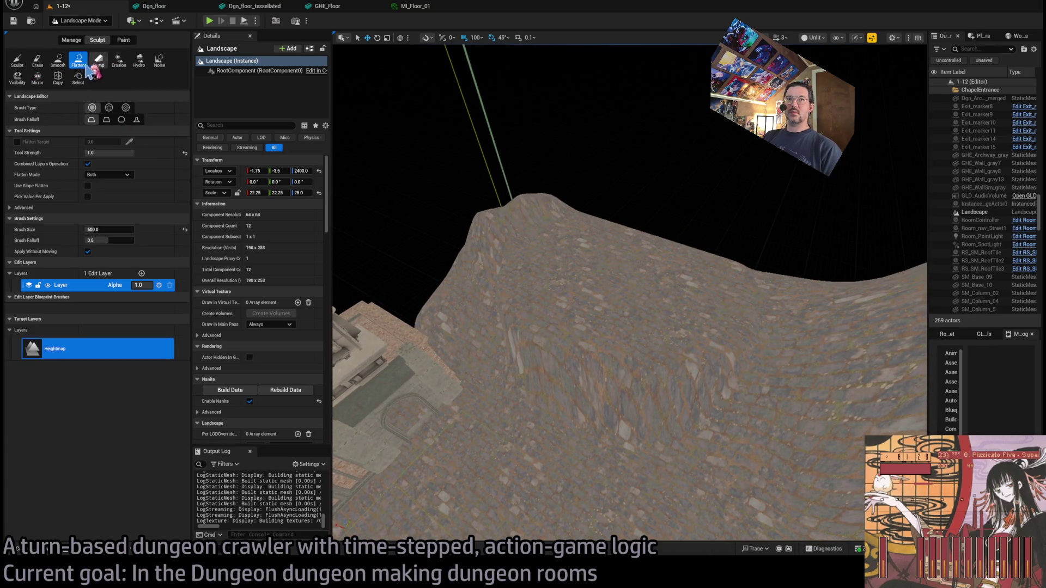
{"action": "left_click", "coordinate": [58, 60]}
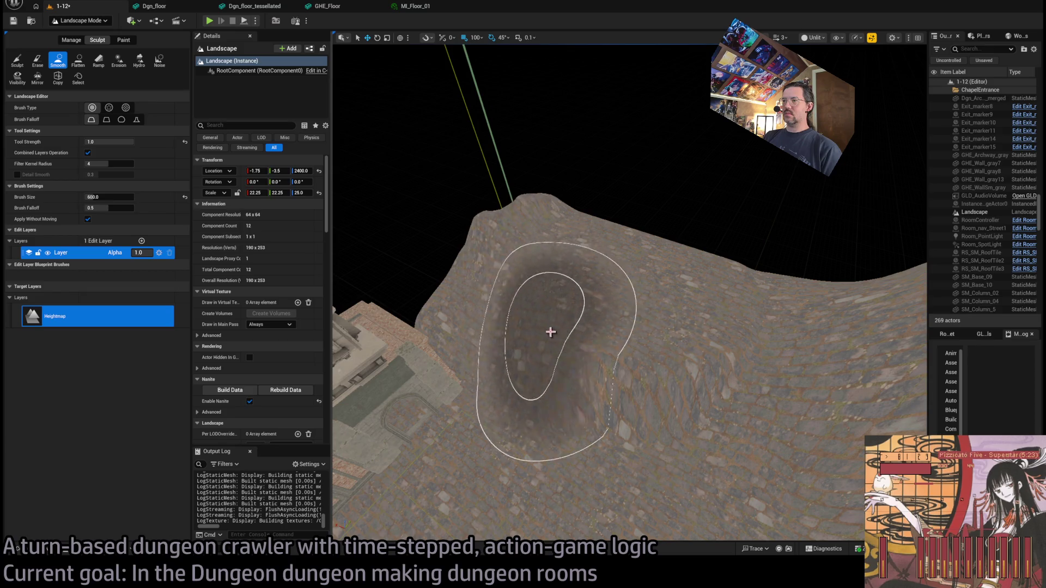
{"action": "scroll", "coordinate": [739, 397], "scroll_direction": "up", "scroll_amount": 6}
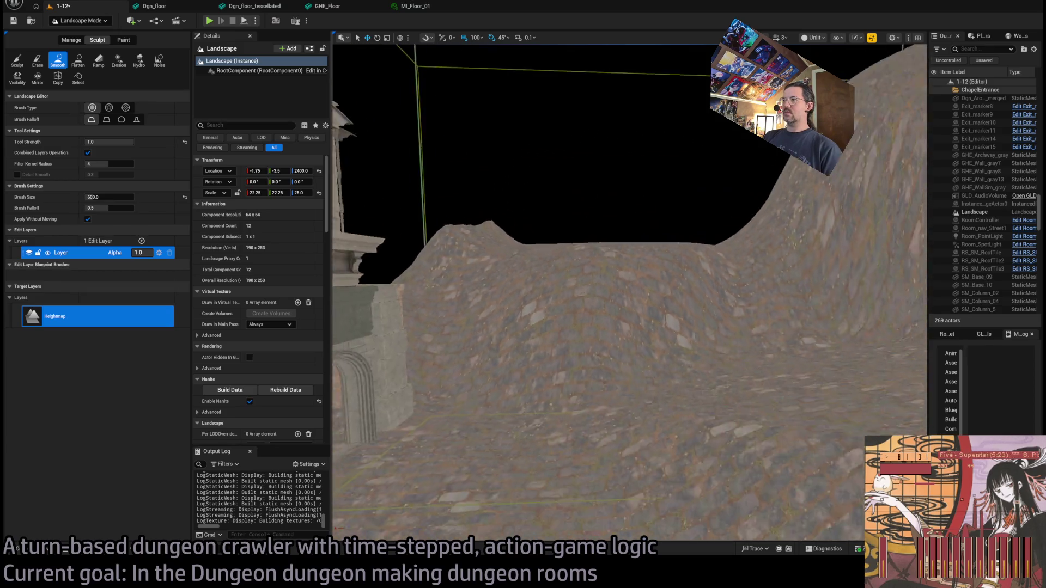
{"action": "scroll", "coordinate": [570, 410], "scroll_direction": "down", "scroll_amount": 5}
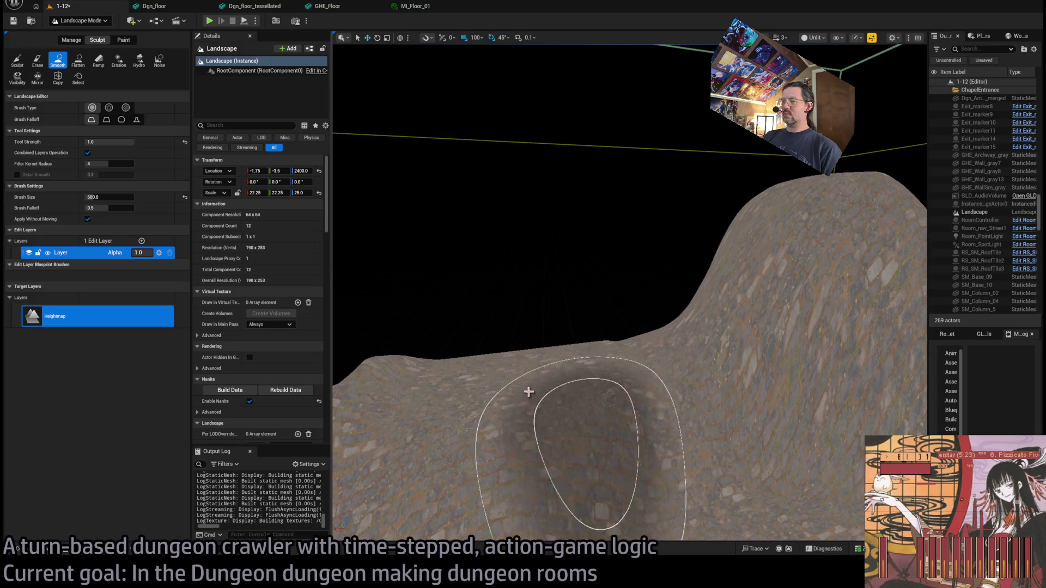
Sculpt a small bump in the terrain, then smooth its dark edge with Smooth
{"action": "left_click", "coordinate": [17, 60]}
{"action": "mouse_move", "coordinate": [510, 358]}
{"action": "left_mouse_down"}
{"action": "mouse_move", "coordinate": [572, 347]}
{"action": "mouse_move", "coordinate": [497, 354]}
{"action": "left_mouse_up"}
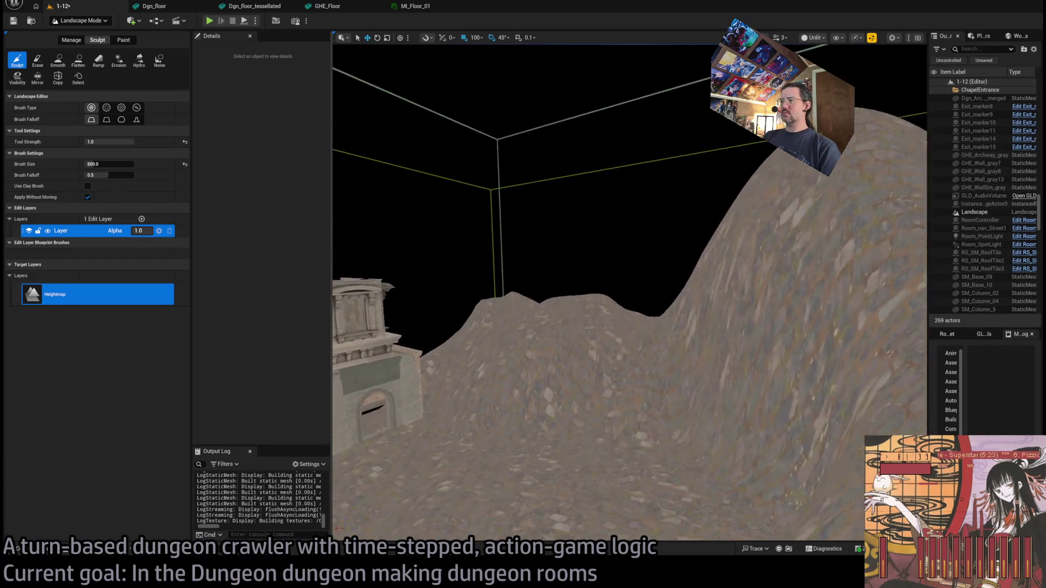
{"action": "left_click", "coordinate": [642, 320]}
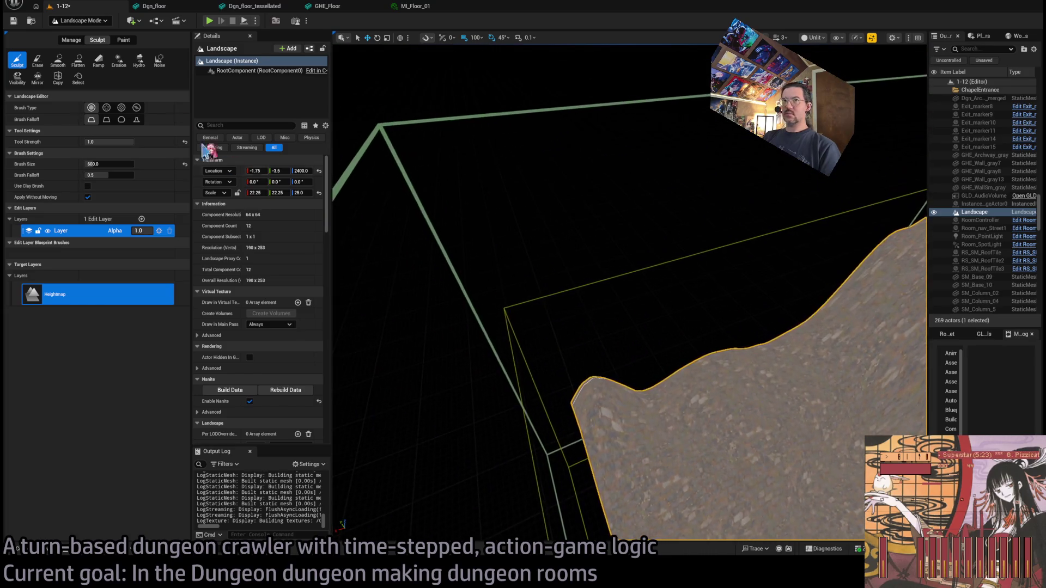
{"action": "left_click", "coordinate": [57, 59]}
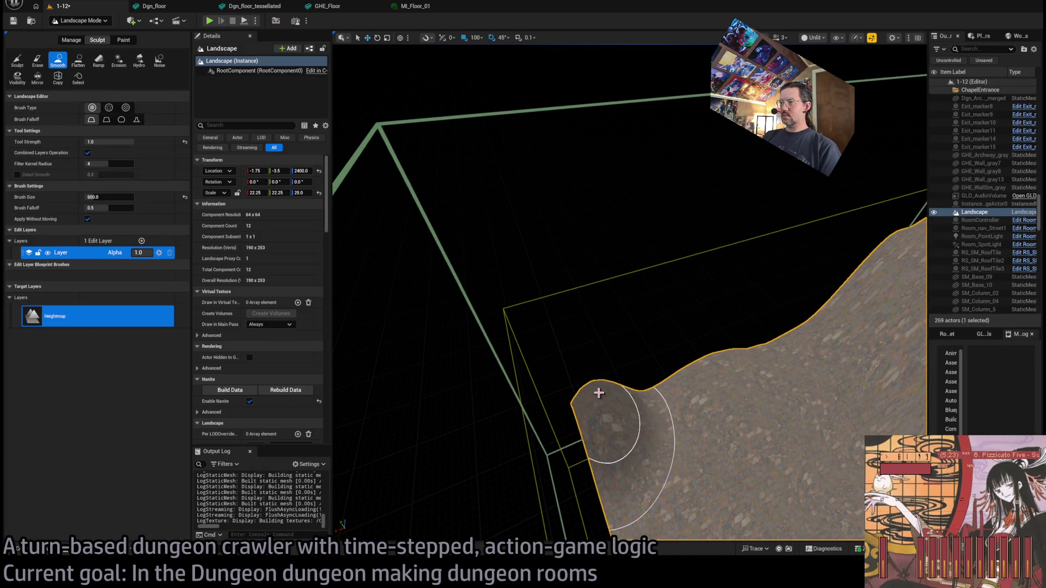
{"action": "key", "text": "Escape"}
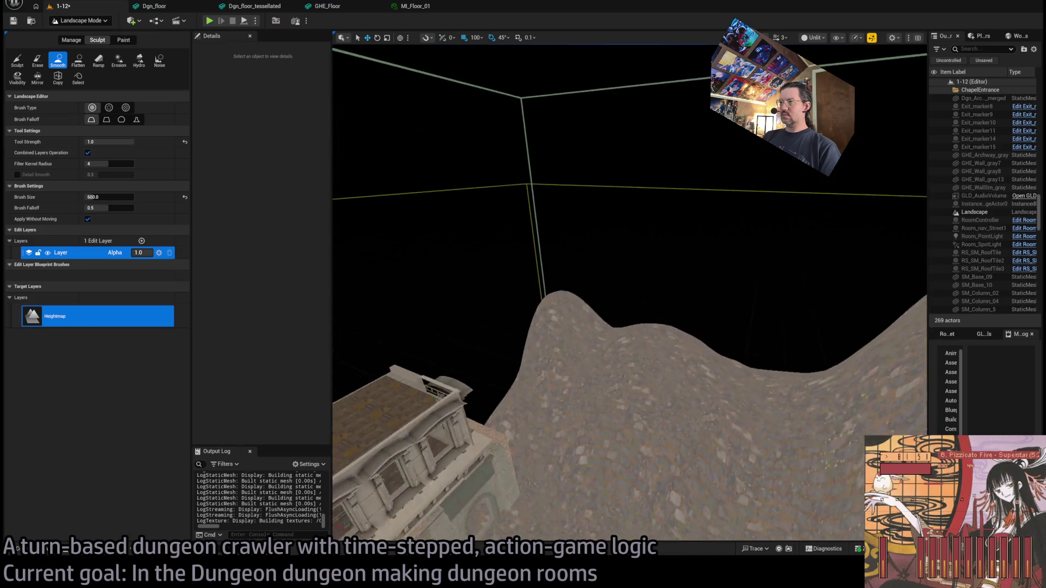
{"action": "left_click_drag", "start_coordinate": [591, 331], "coordinate": [599, 331]}
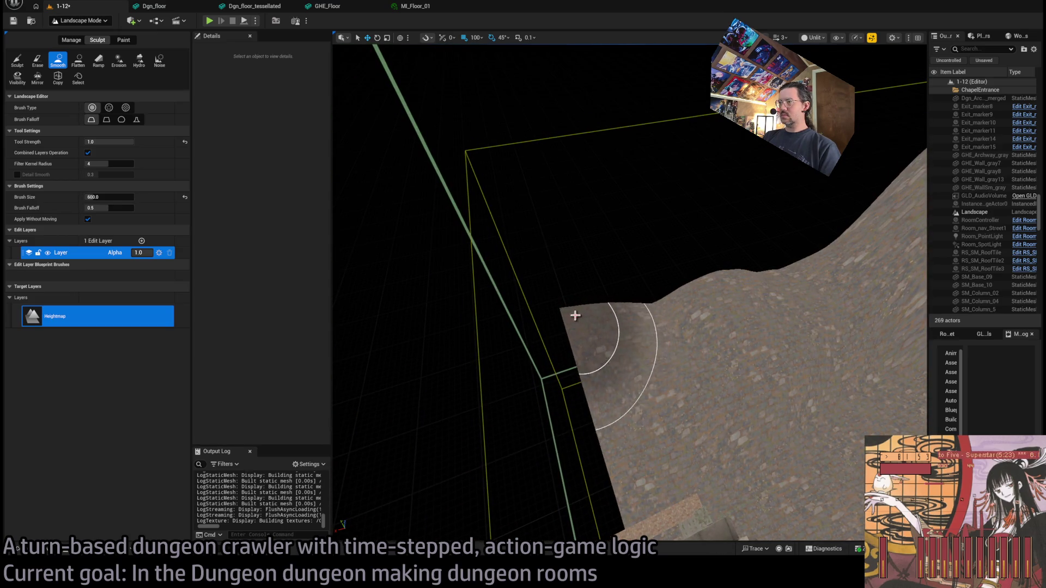
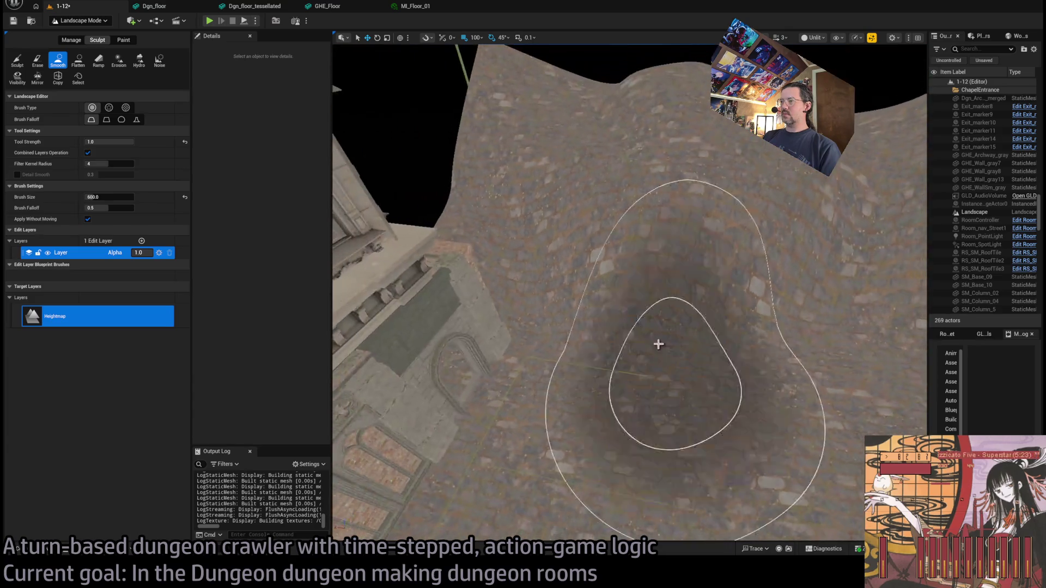
Carve a flat-bottomed funnel pit into the landscape with the Flatten tool at brush size 300
{"action": "left_click", "coordinate": [78, 60]}
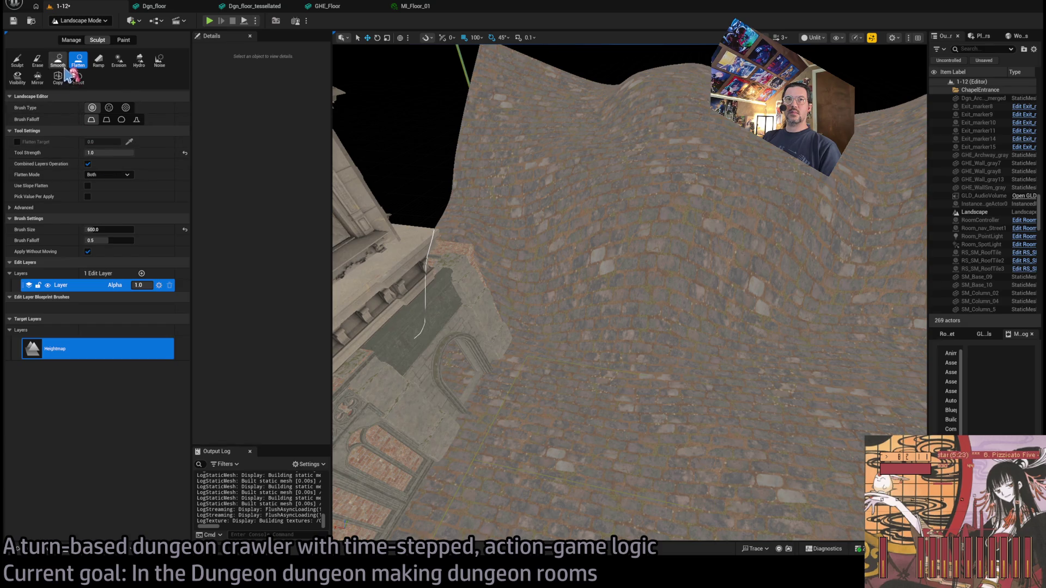
{"action": "left_click", "coordinate": [106, 229]}
{"action": "type", "text": "300"}
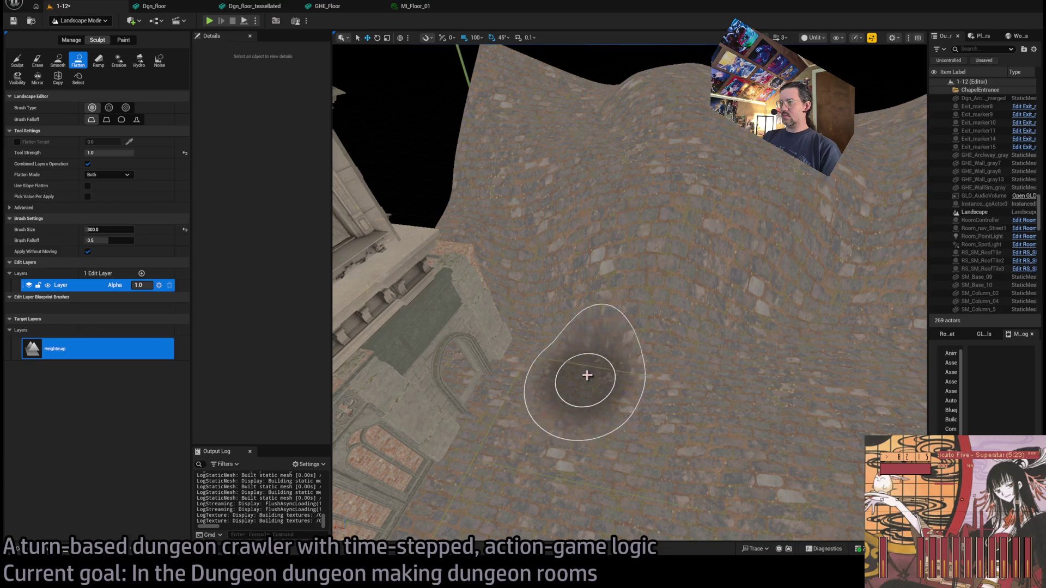
{"action": "mouse_move", "coordinate": [635, 358]}
{"action": "left_mouse_down"}
{"action": "mouse_move", "coordinate": [663, 352]}
{"action": "mouse_move", "coordinate": [592, 345]}
{"action": "mouse_move", "coordinate": [661, 353]}
{"action": "mouse_move", "coordinate": [654, 373]}
{"action": "left_mouse_up"}
Save level 1-12 and switch over to the web browser
{"action": "scroll", "coordinate": [651, 373], "scroll_direction": "up", "scroll_amount": 5}
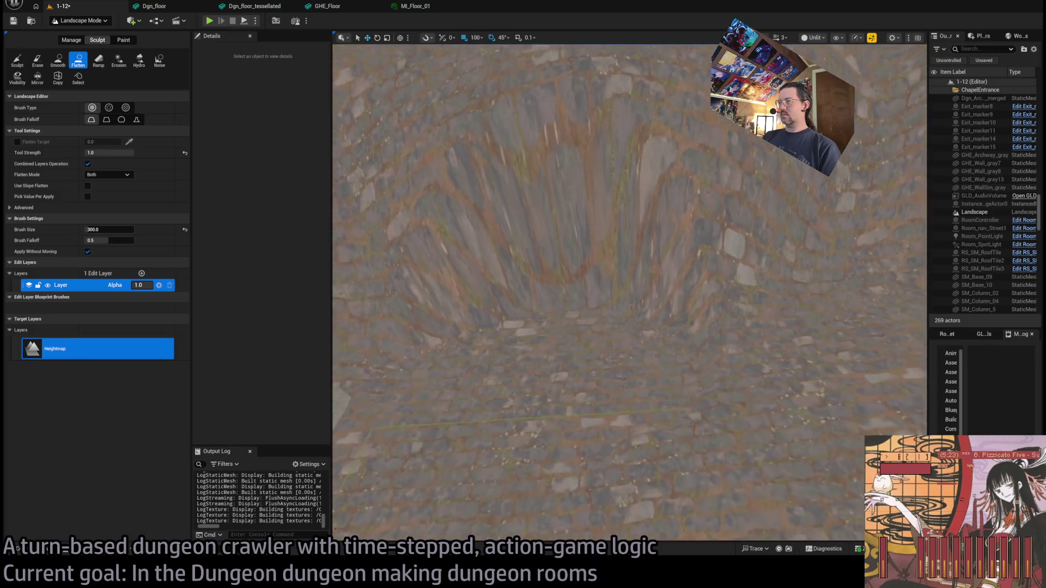
{"action": "scroll", "coordinate": [629, 291], "scroll_direction": "down", "scroll_amount": 5}
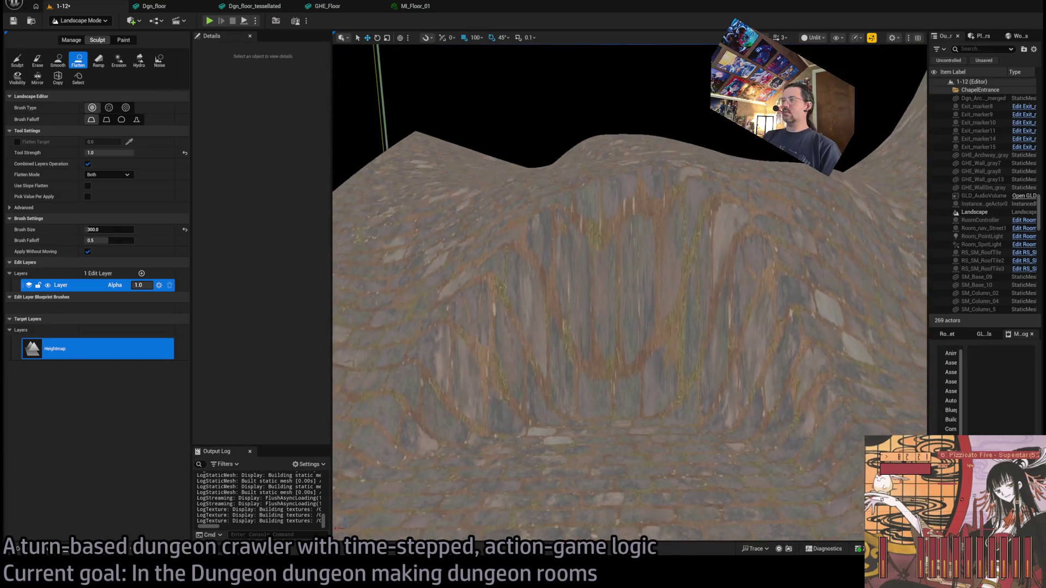
{"action": "scroll", "coordinate": [561, 397], "scroll_direction": "up", "scroll_amount": 5}
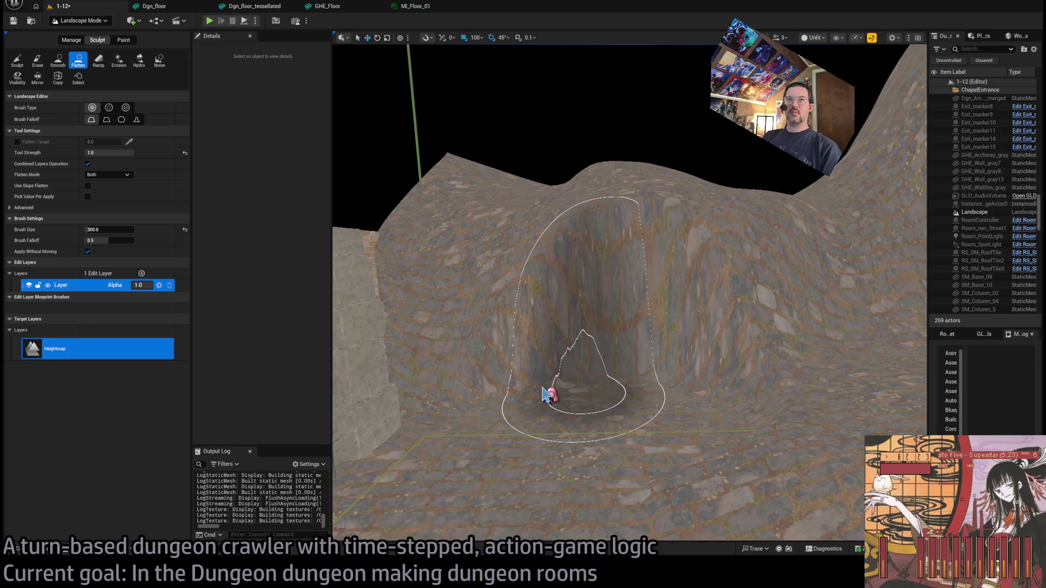
{"action": "key", "text": "ctrl+s"}
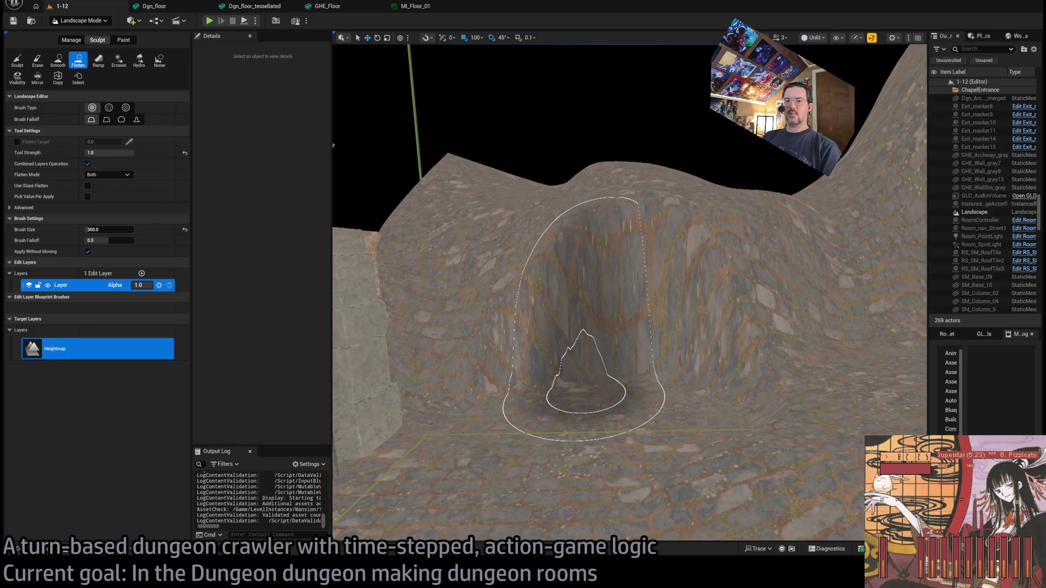
{"action": "key", "text": "alt+Tab"}
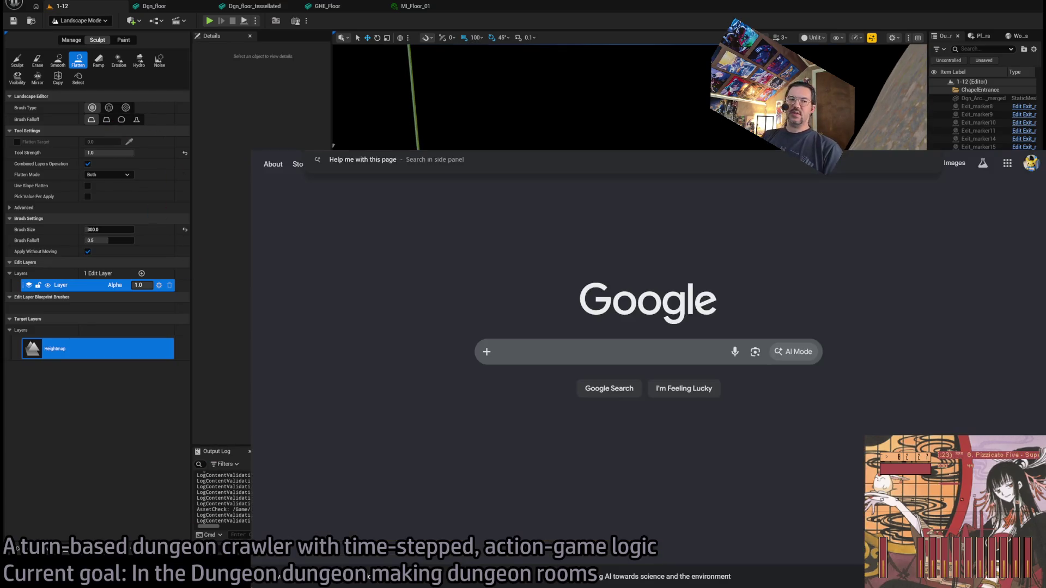
Search Google for 'punch a hole into an unreal engine landscpe' and expand the AI Overview
{"action": "type", "text": "punch a hole"}
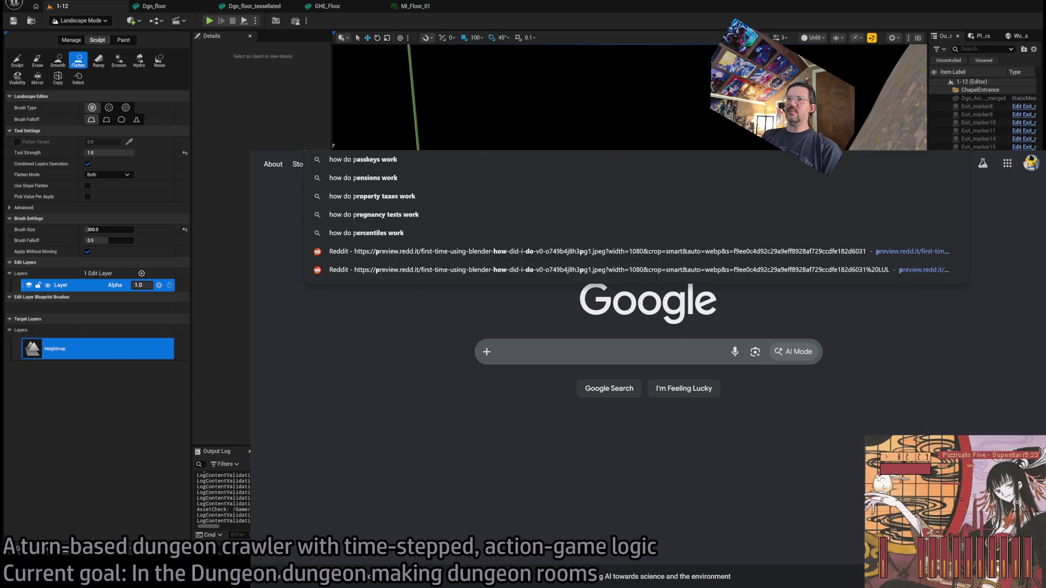
{"action": "type", "text": " into an un"}
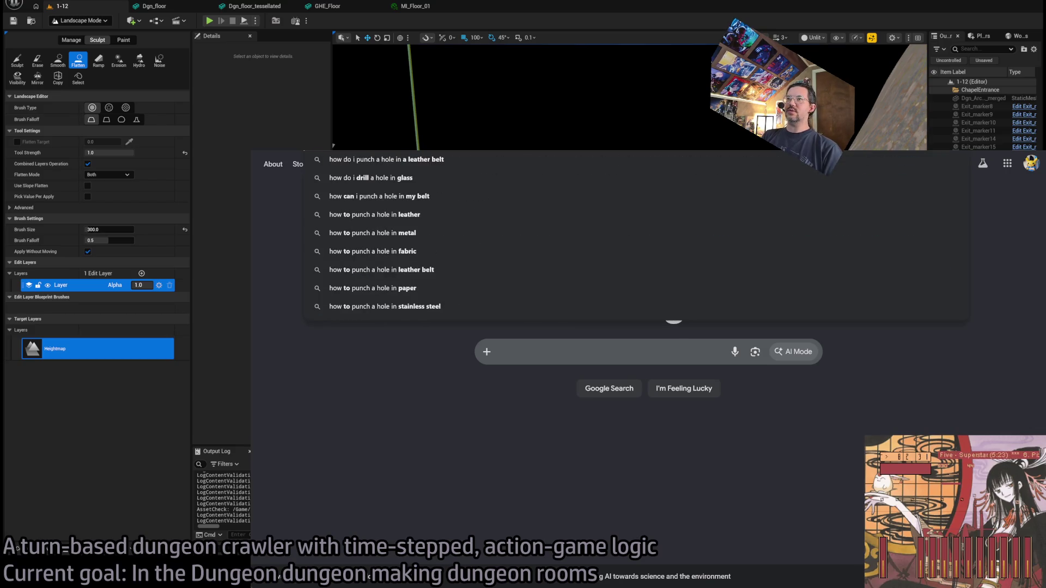
{"action": "type", "text": "real engine landsc"}
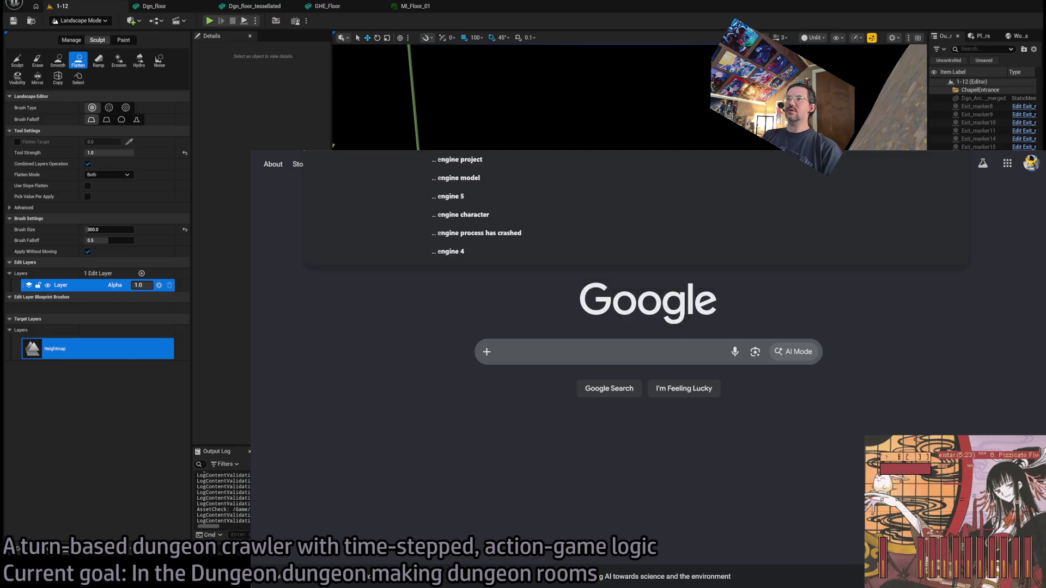
{"action": "type", "text": "pe"}
{"action": "key", "text": "Return"}
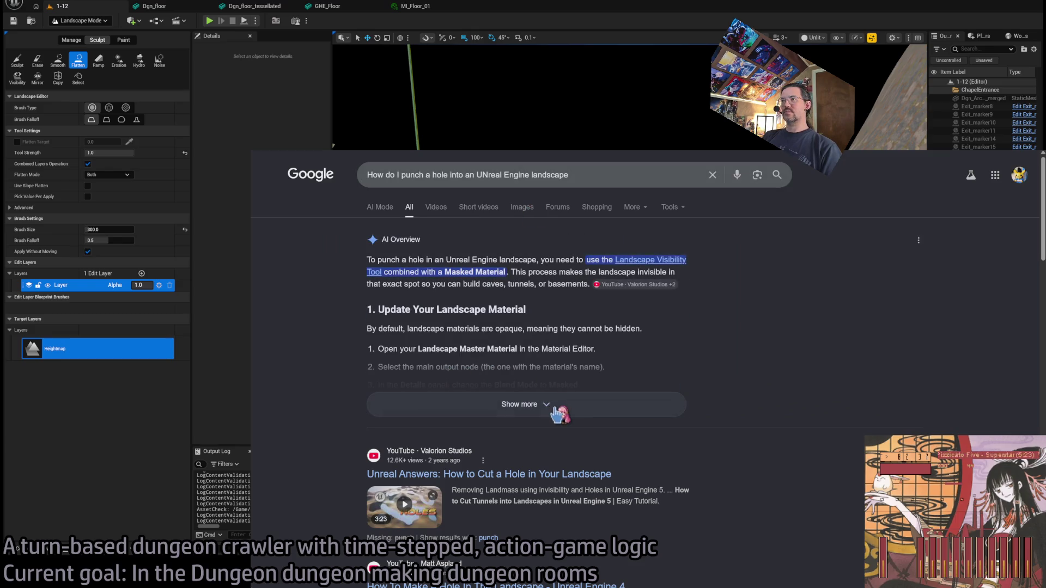
{"action": "left_click", "coordinate": [555, 408]}
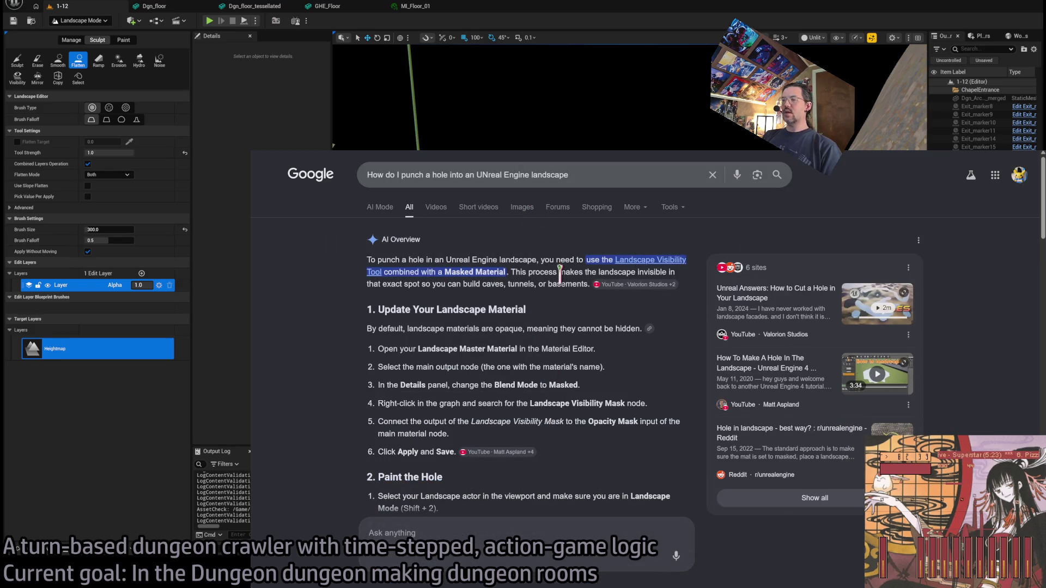
Scroll down the results and open the video on cutting a hole in a landscape
{"action": "mouse_move", "coordinate": [627, 266]}
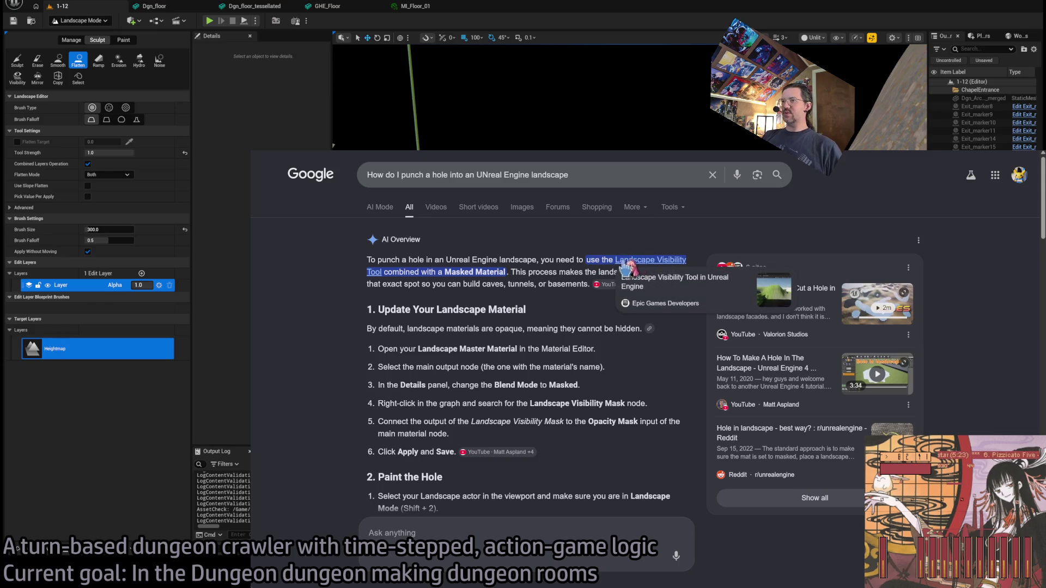
{"action": "scroll", "coordinate": [490, 294], "scroll_direction": "down", "scroll_amount": 2}
{"action": "scroll", "coordinate": [490, 295], "scroll_direction": "up", "scroll_amount": 2}
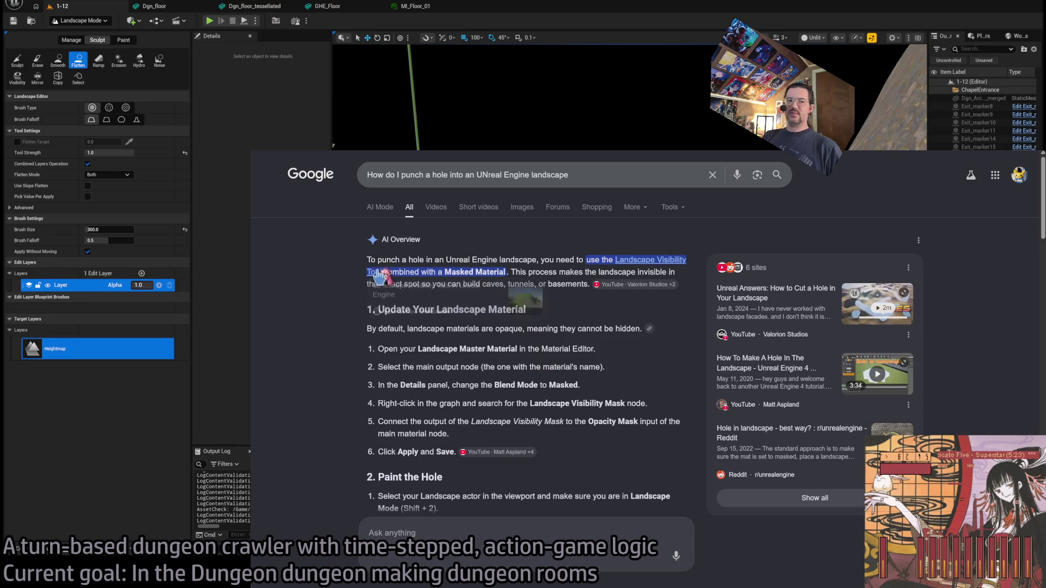
{"action": "scroll", "coordinate": [518, 343], "scroll_direction": "down", "scroll_amount": 3}
{"action": "scroll", "coordinate": [523, 344], "scroll_direction": "up", "scroll_amount": 3}
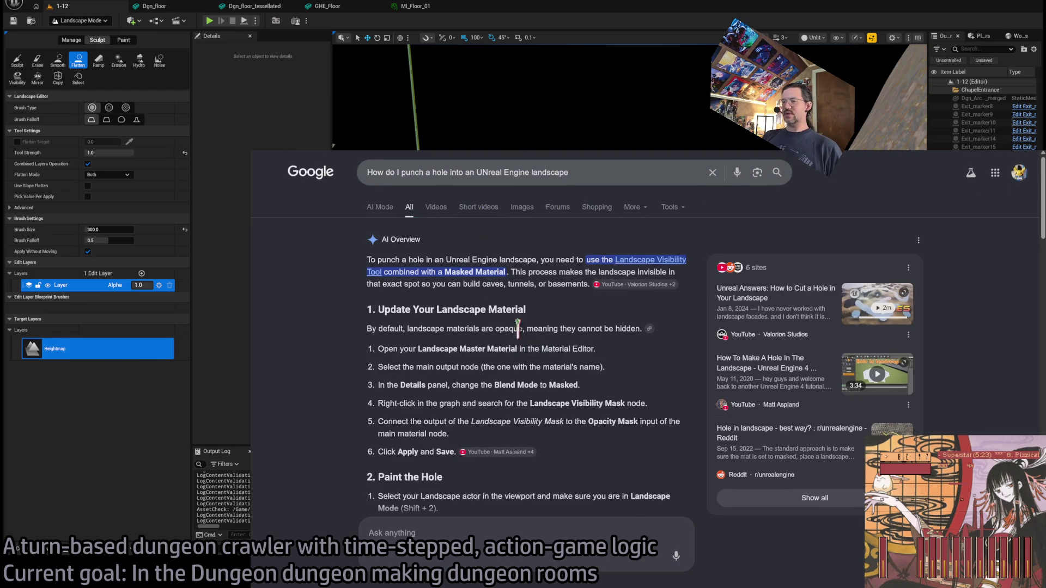
{"action": "scroll", "coordinate": [458, 381], "scroll_direction": "down", "scroll_amount": 2}
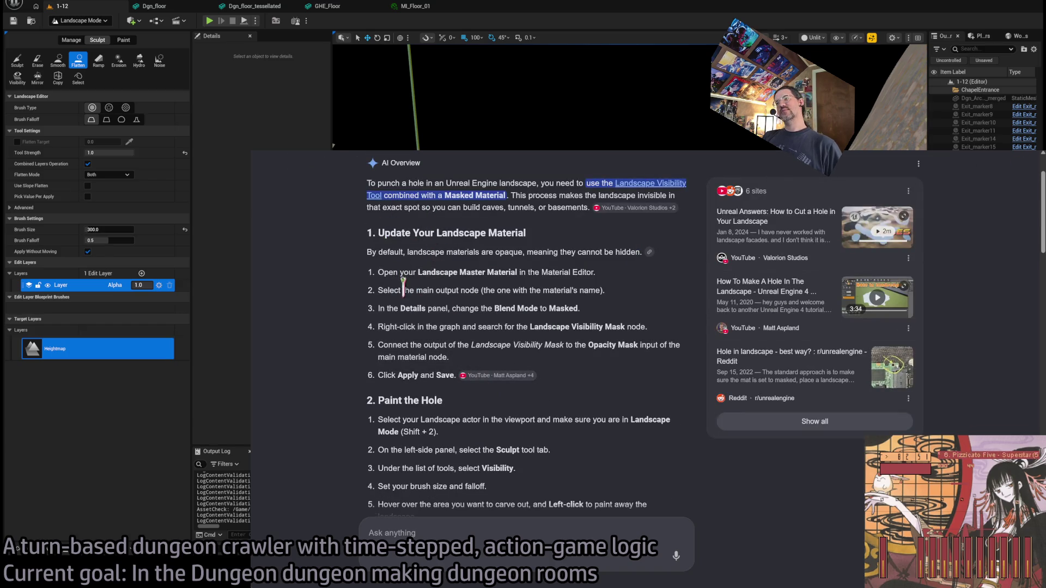
{"action": "scroll", "coordinate": [443, 327], "scroll_direction": "down", "scroll_amount": 2}
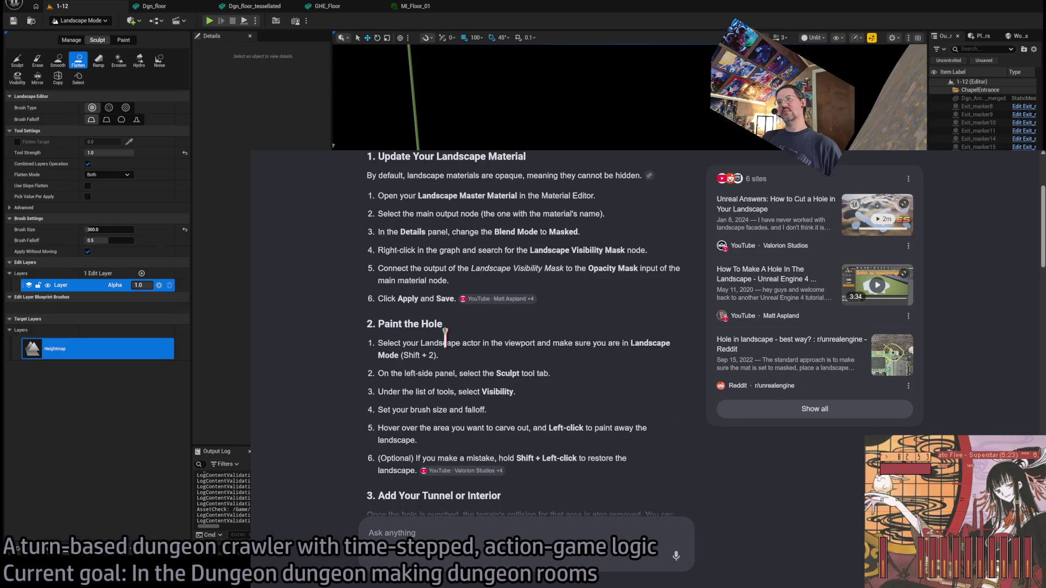
{"action": "scroll", "coordinate": [487, 318], "scroll_direction": "down", "scroll_amount": 8}
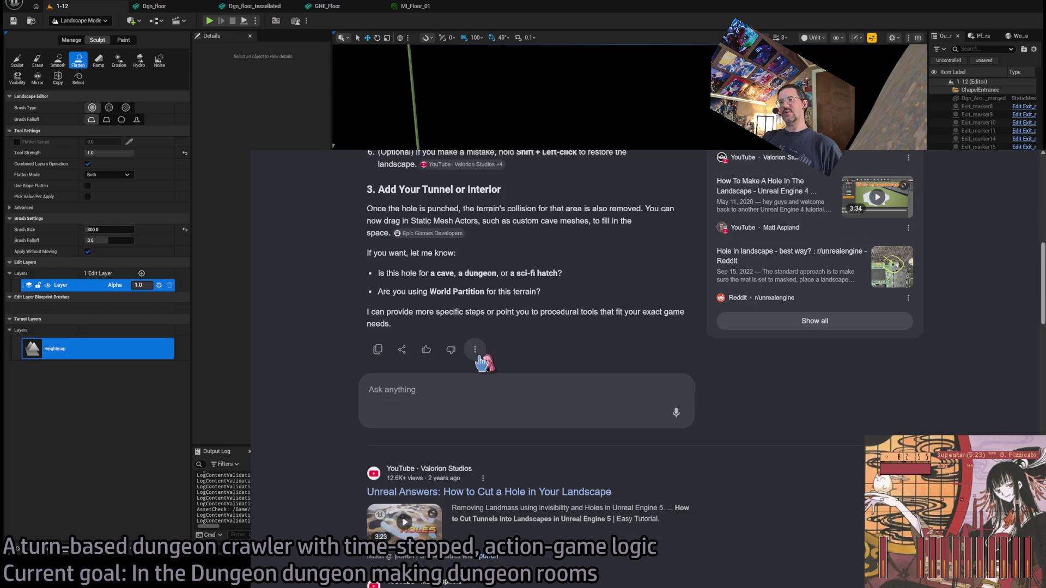
{"action": "scroll", "coordinate": [525, 331], "scroll_direction": "down", "scroll_amount": 4}
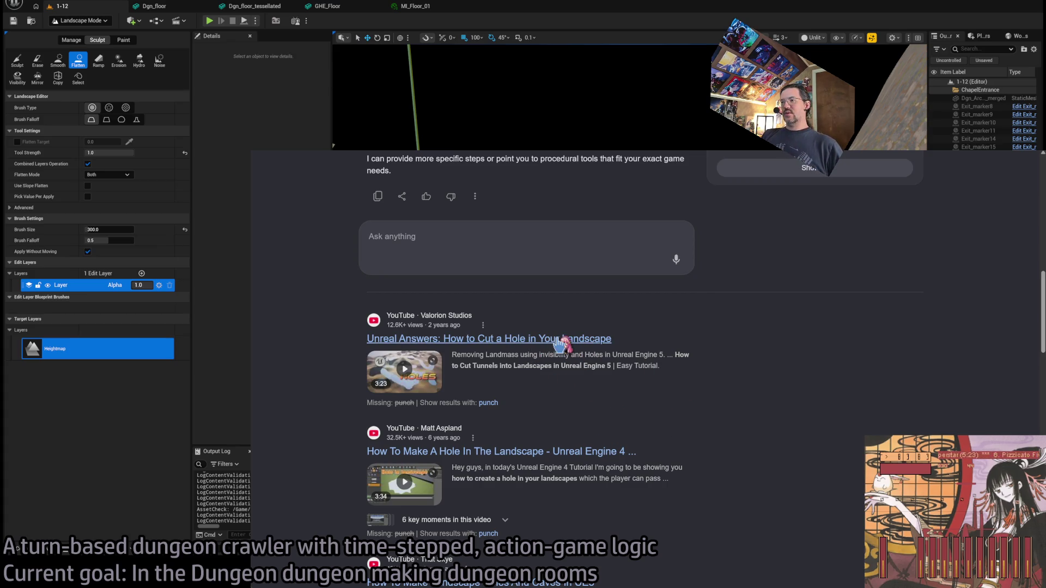
{"action": "left_click", "coordinate": [555, 339]}
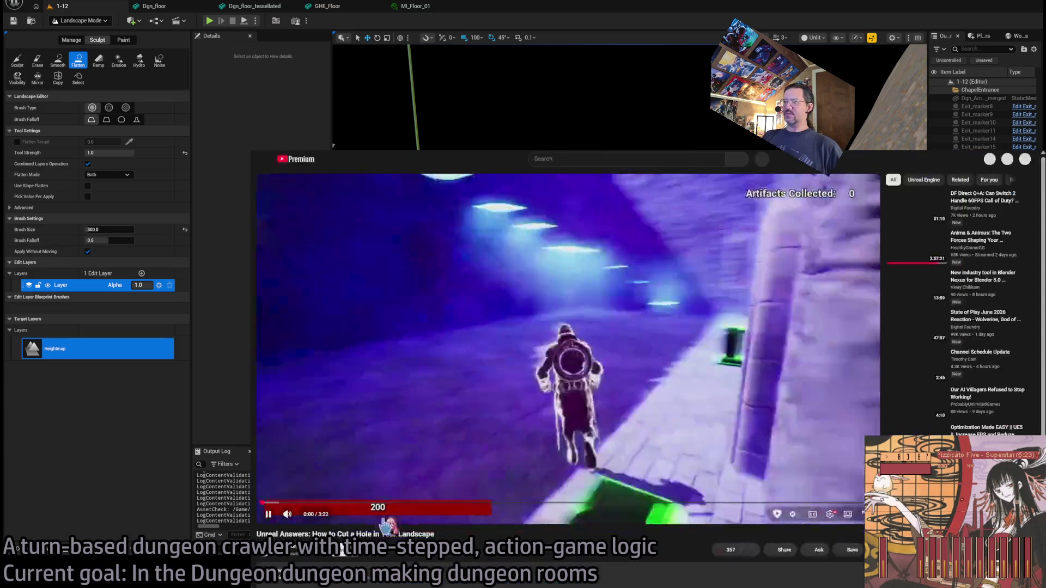
Skip the tutorial ahead to its editor demo of the Visibility tool, in theater view with sound on
{"action": "left_click", "coordinate": [288, 514]}
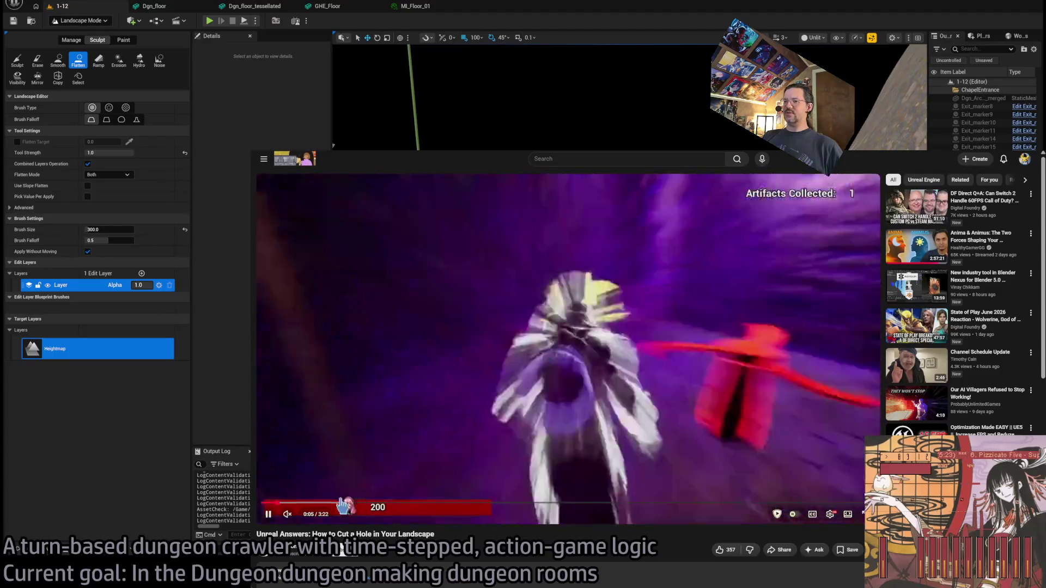
{"action": "left_click", "coordinate": [312, 503]}
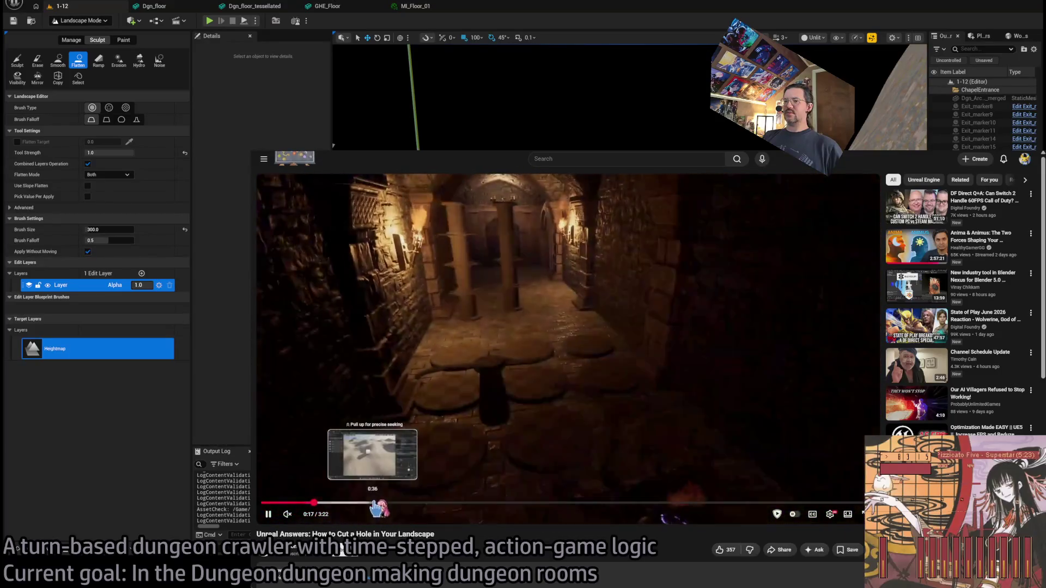
{"action": "left_click", "coordinate": [375, 503]}
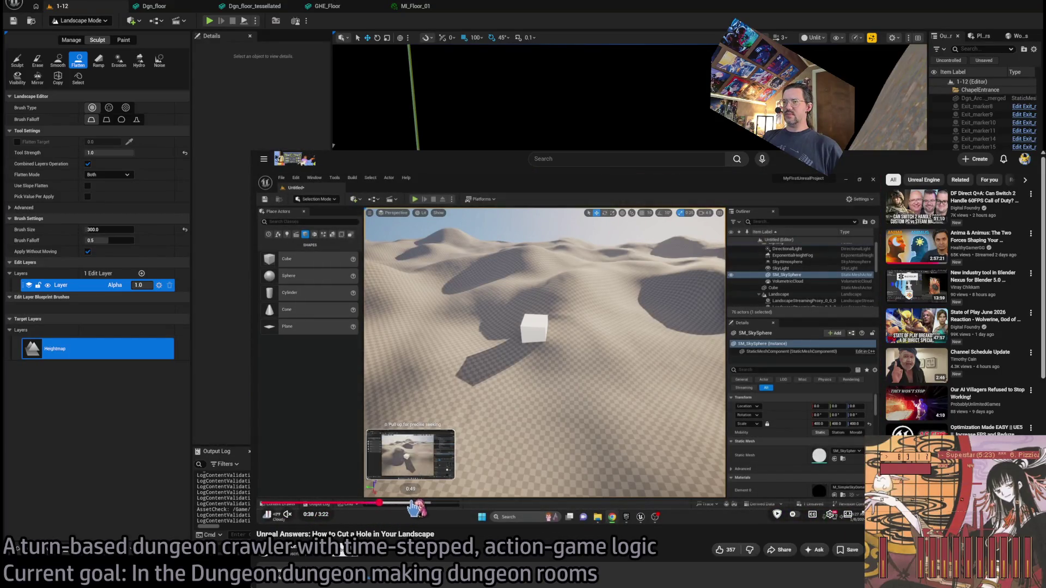
{"action": "left_click", "coordinate": [302, 515]}
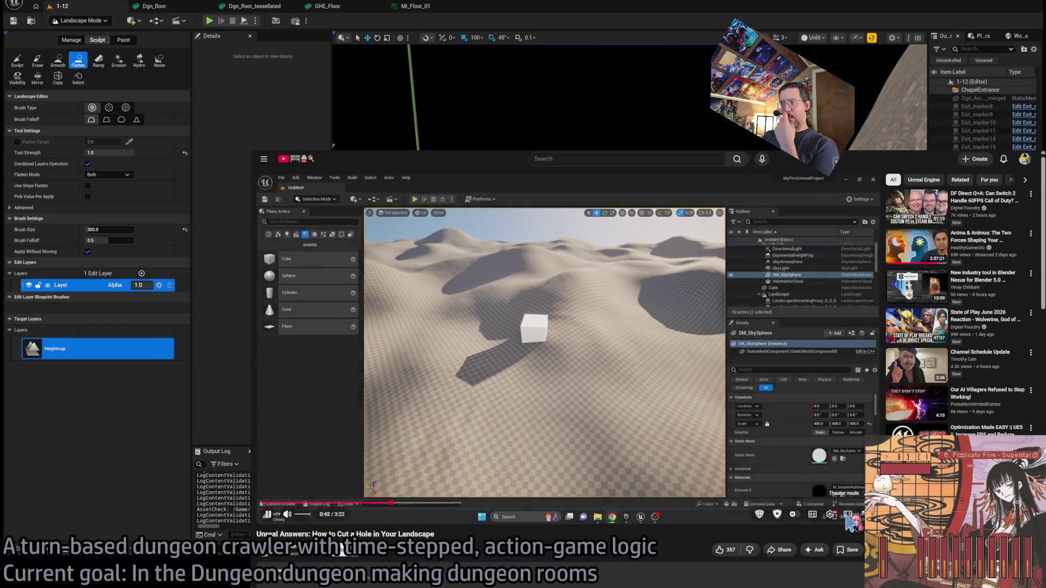
{"action": "key", "text": "t"}
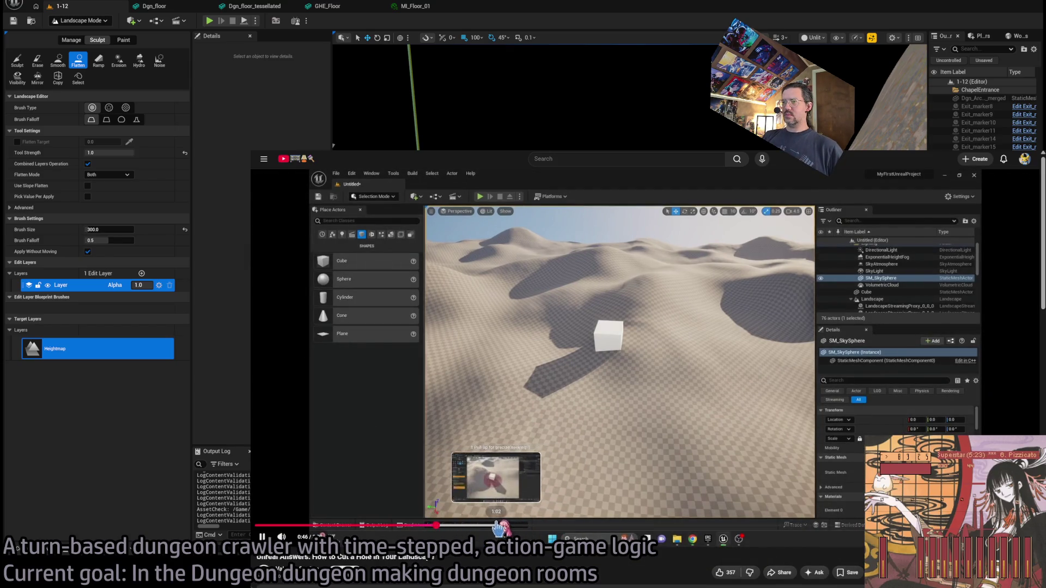
{"action": "left_click", "coordinate": [491, 526]}
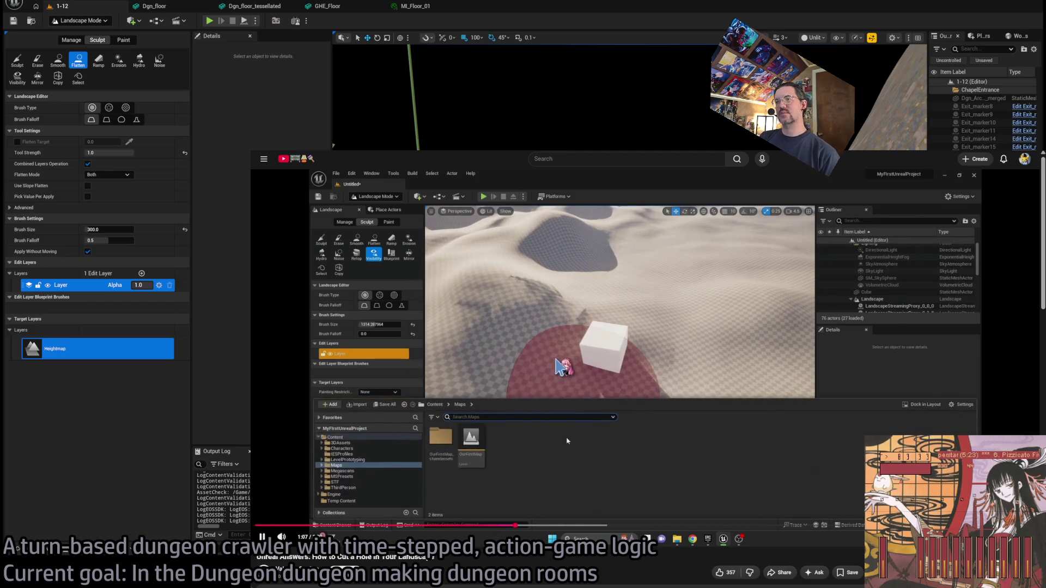
Jump the tutorial forward past the material editor part to the sculpted landscape section
{"action": "left_click", "coordinate": [556, 525]}
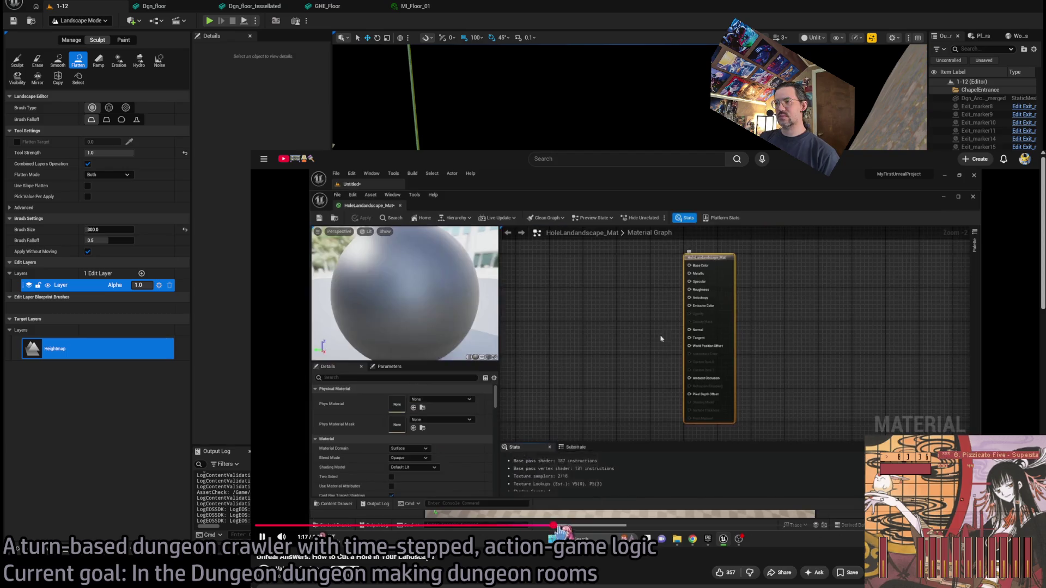
{"action": "left_click", "coordinate": [599, 526]}
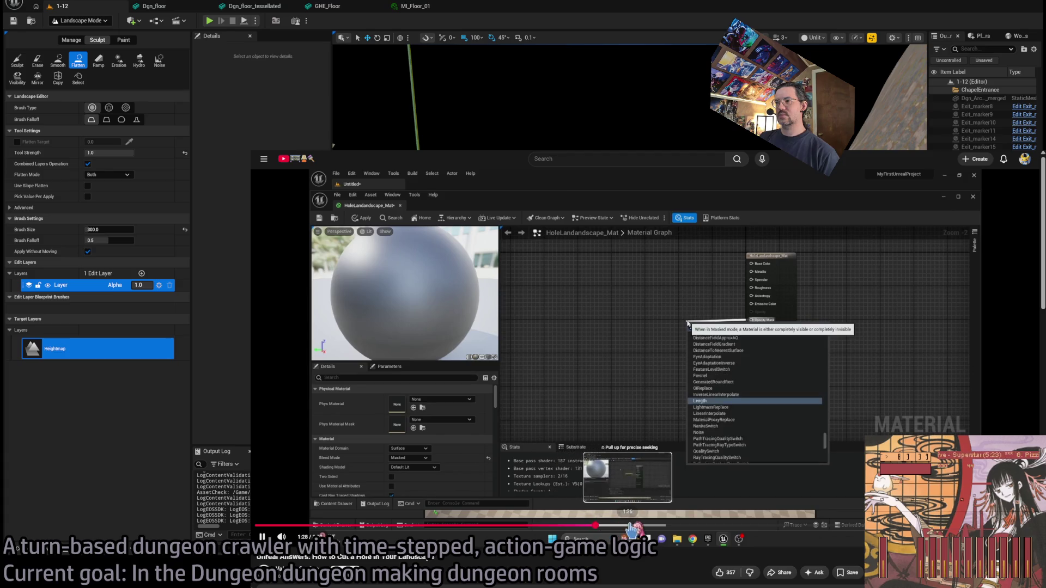
{"action": "left_click", "coordinate": [632, 526]}
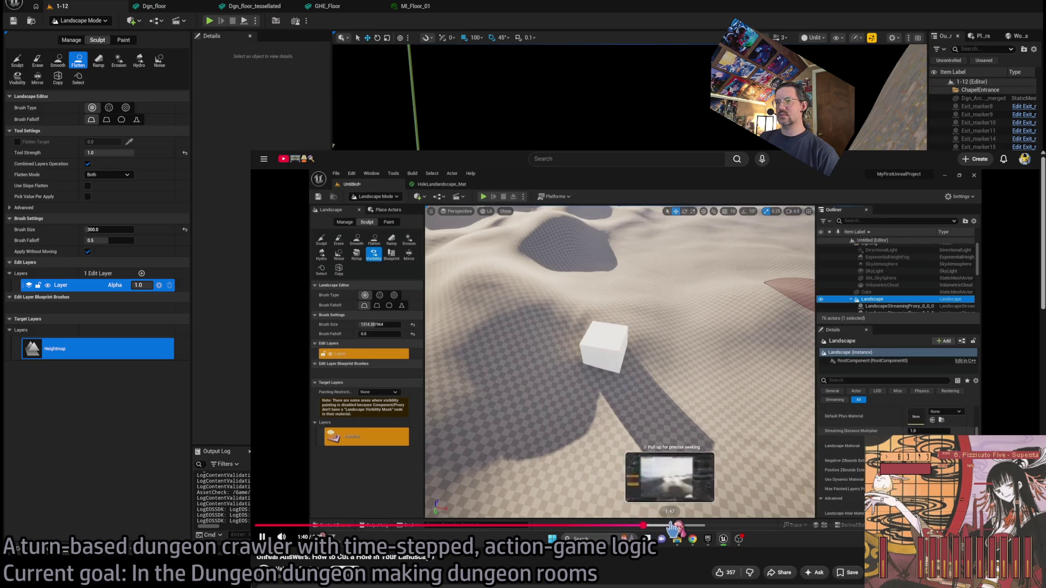
{"action": "left_click", "coordinate": [674, 526]}
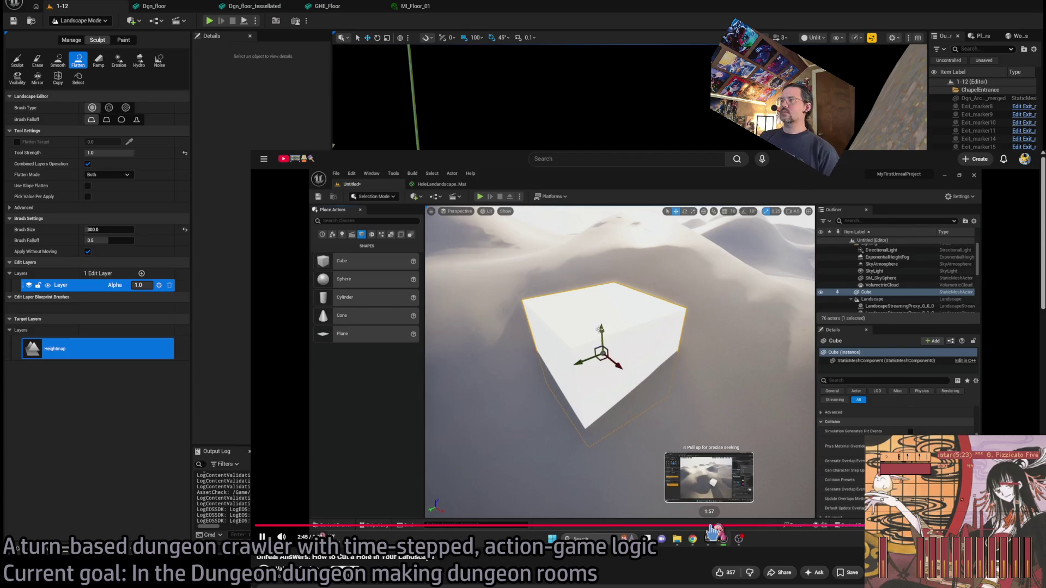
Rewind to the tutorial's Masked blend mode material part, replay it, then return to Unreal
{"action": "key", "text": "space"}
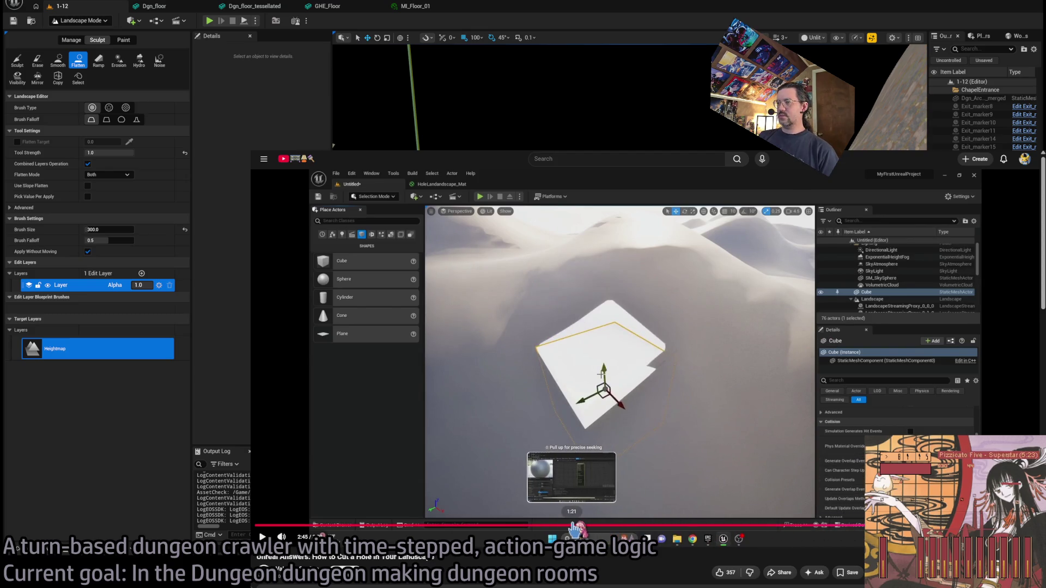
{"action": "left_click", "coordinate": [577, 527]}
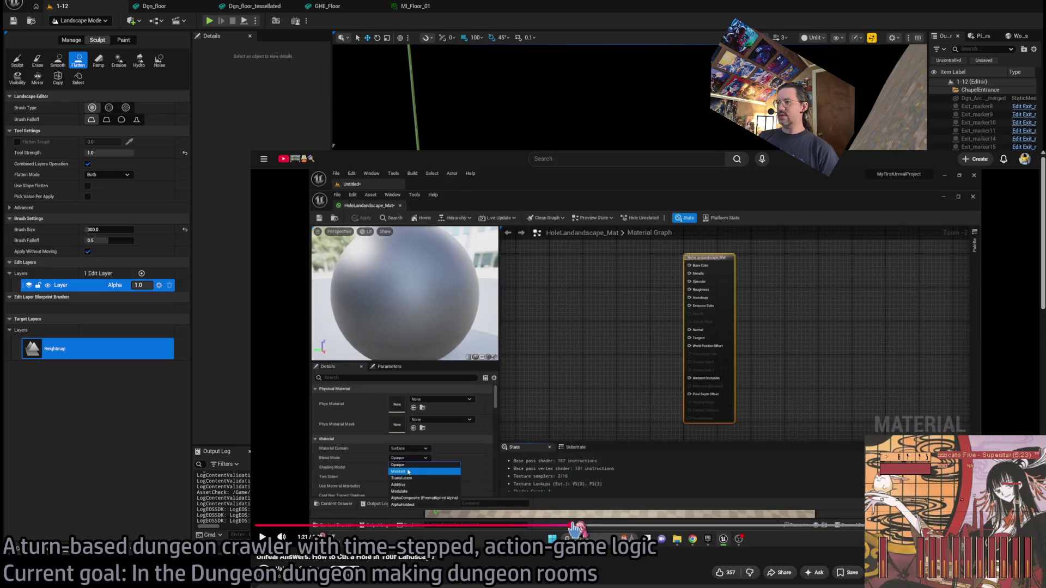
{"action": "key", "text": "Right"}
{"action": "key", "text": "Right"}
{"action": "key", "text": "Right"}
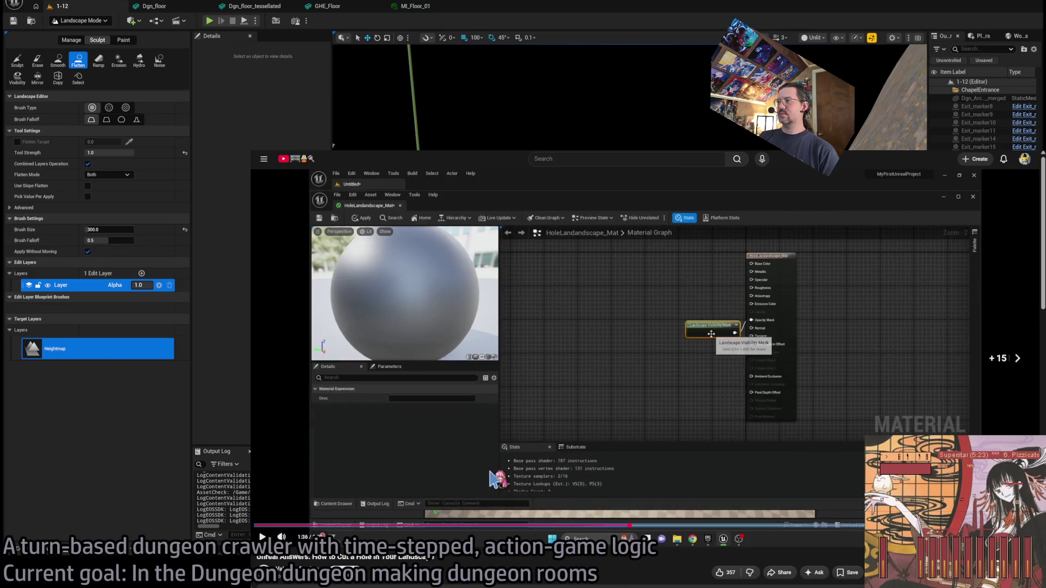
{"action": "key", "text": "Left"}
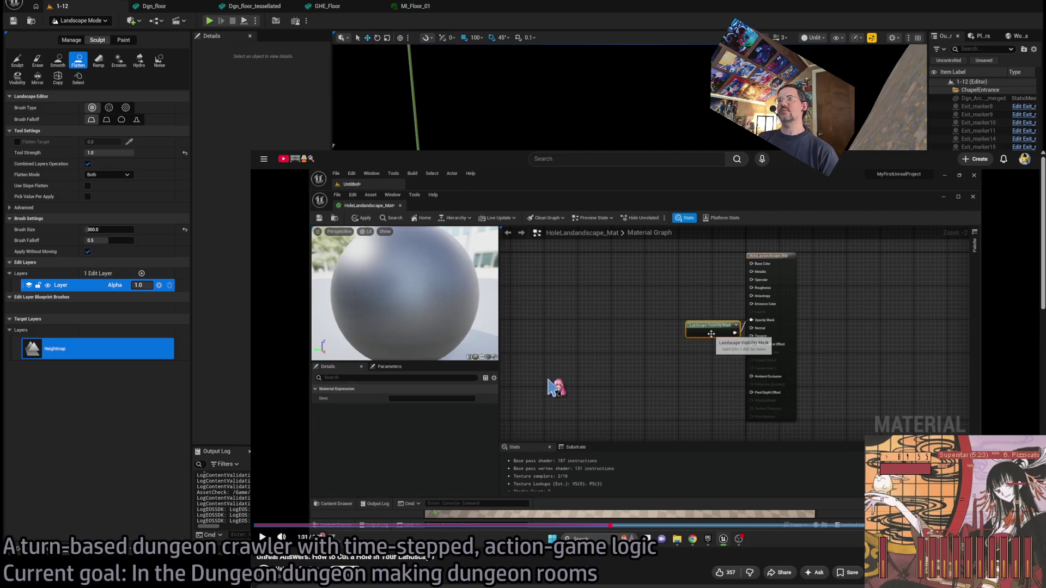
{"action": "key", "text": "Left"}
{"action": "key", "text": "Left"}
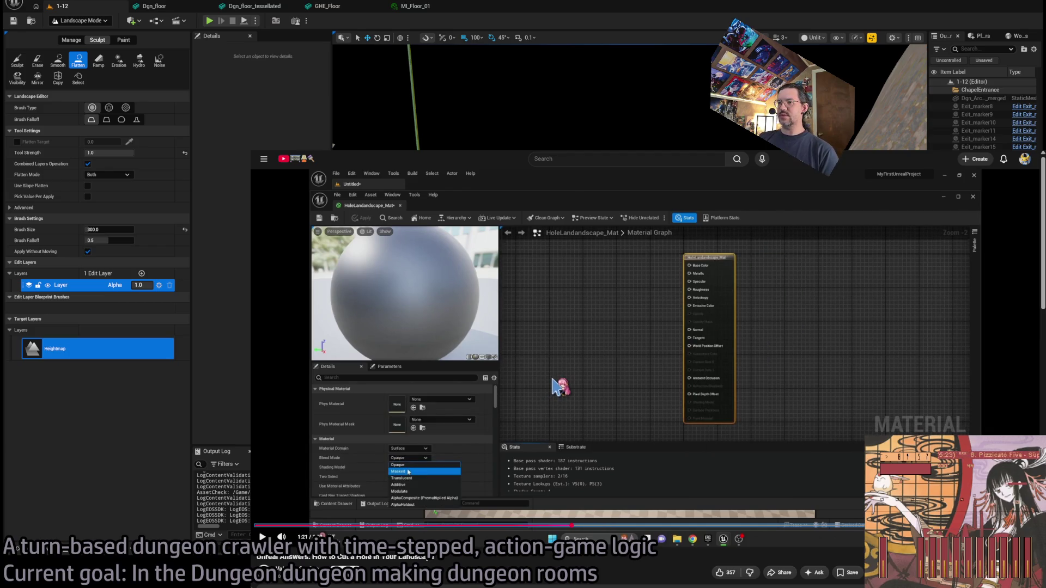
{"action": "key", "text": "k"}
{"action": "key", "text": "k"}
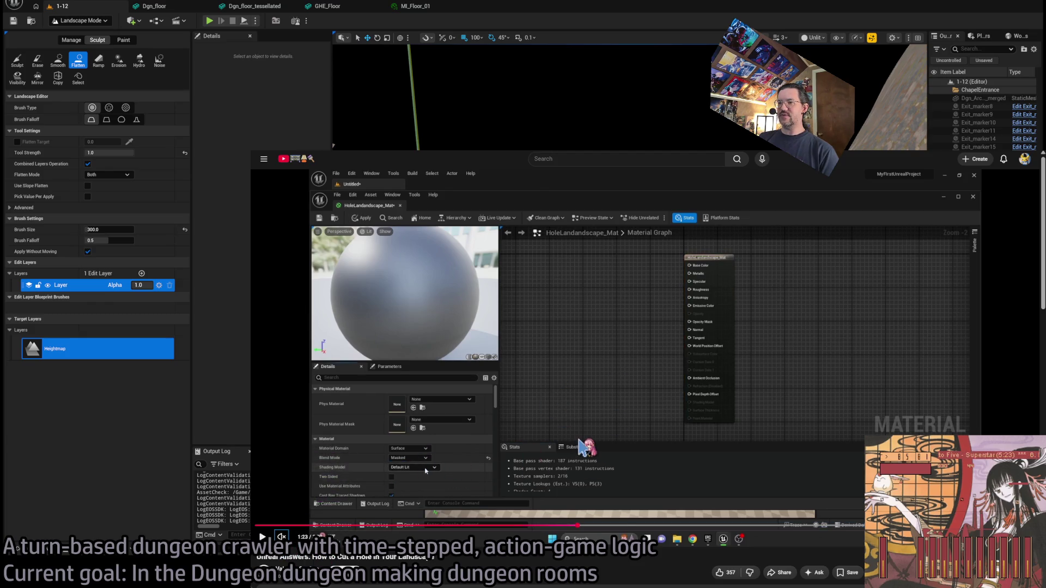
{"action": "key", "text": "k"}
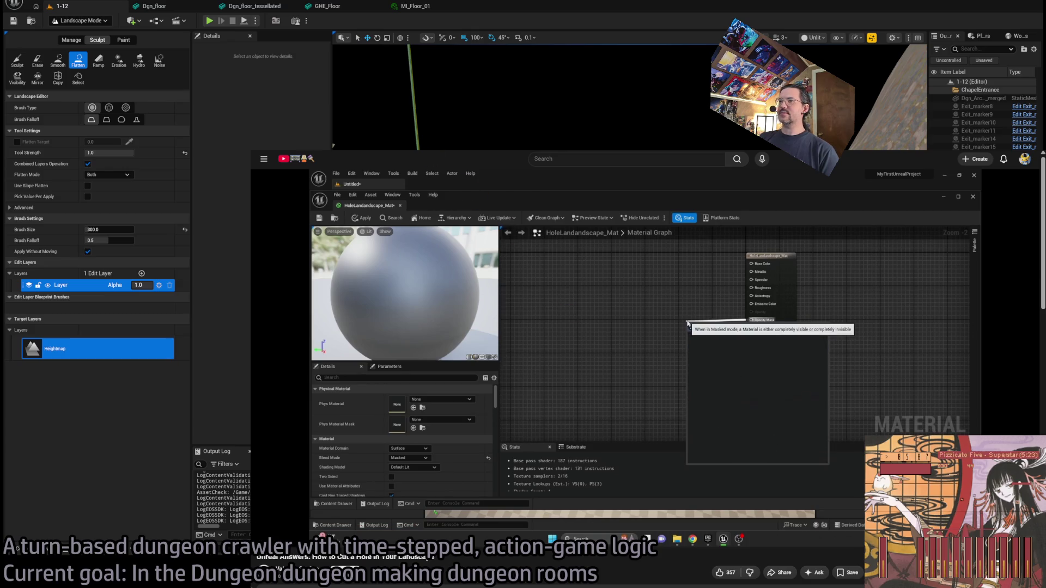
{"action": "key", "text": "alt+Left"}
{"action": "key", "text": "alt+Tab"}
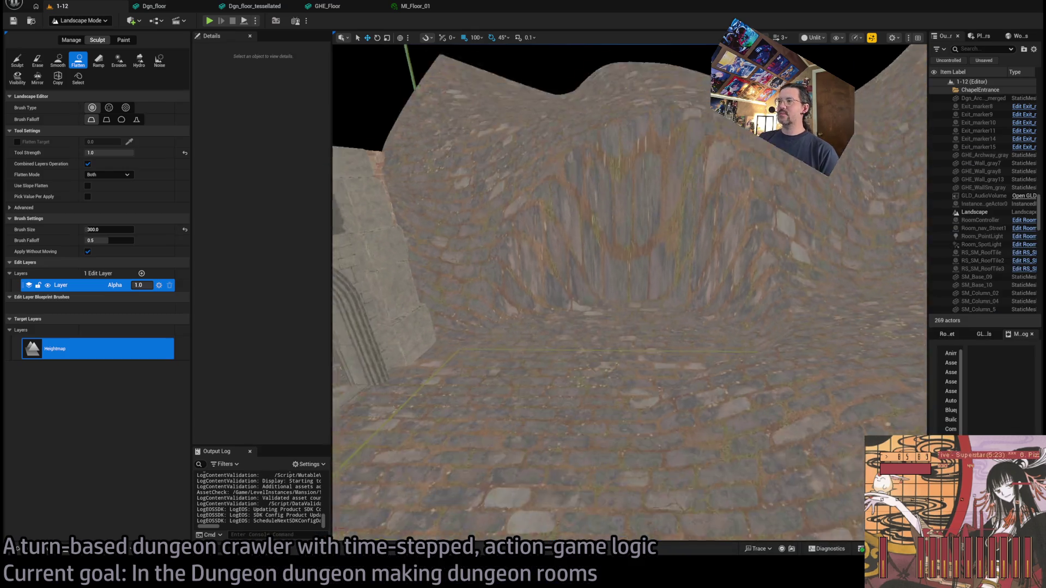
Switch to Selection Mode and select and frame Exit_marker9
{"action": "scroll", "coordinate": [607, 299], "scroll_direction": "down", "scroll_amount": 3}
{"action": "scroll", "coordinate": [607, 299], "scroll_direction": "up", "scroll_amount": 10}
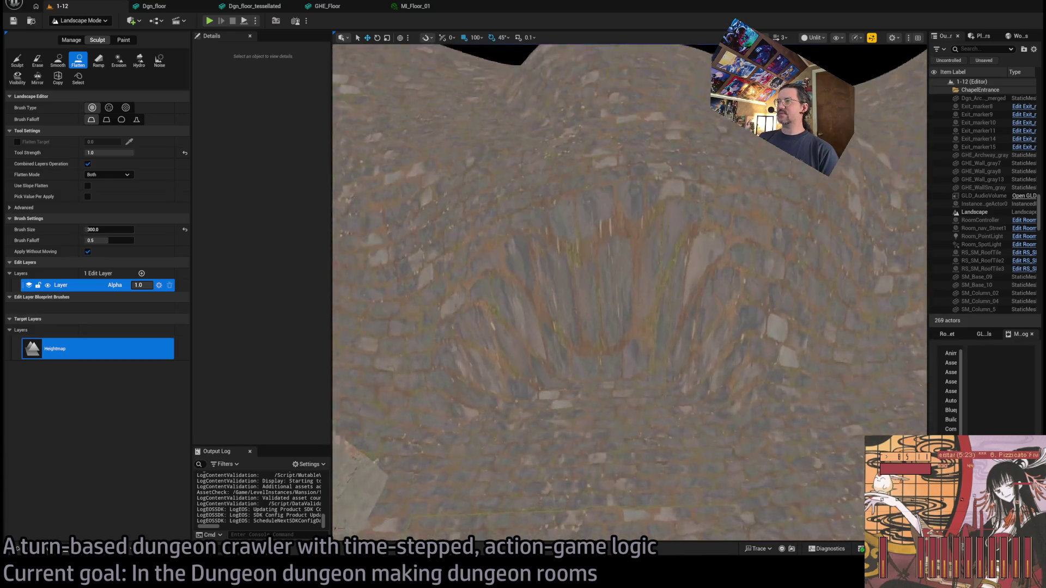
{"action": "scroll", "coordinate": [614, 373], "scroll_direction": "up", "scroll_amount": 5}
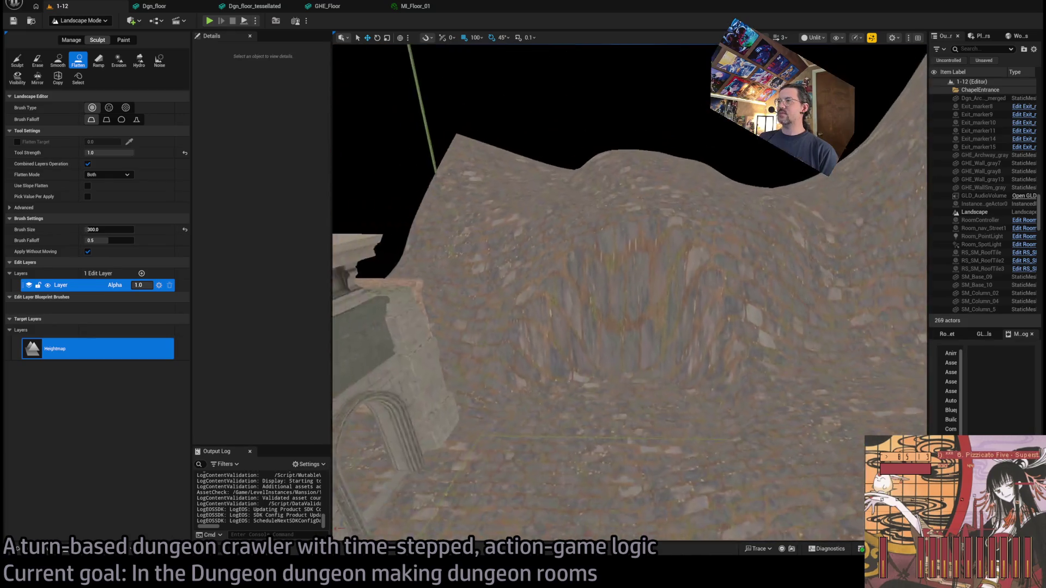
{"action": "scroll", "coordinate": [614, 373], "scroll_direction": "down", "scroll_amount": 5}
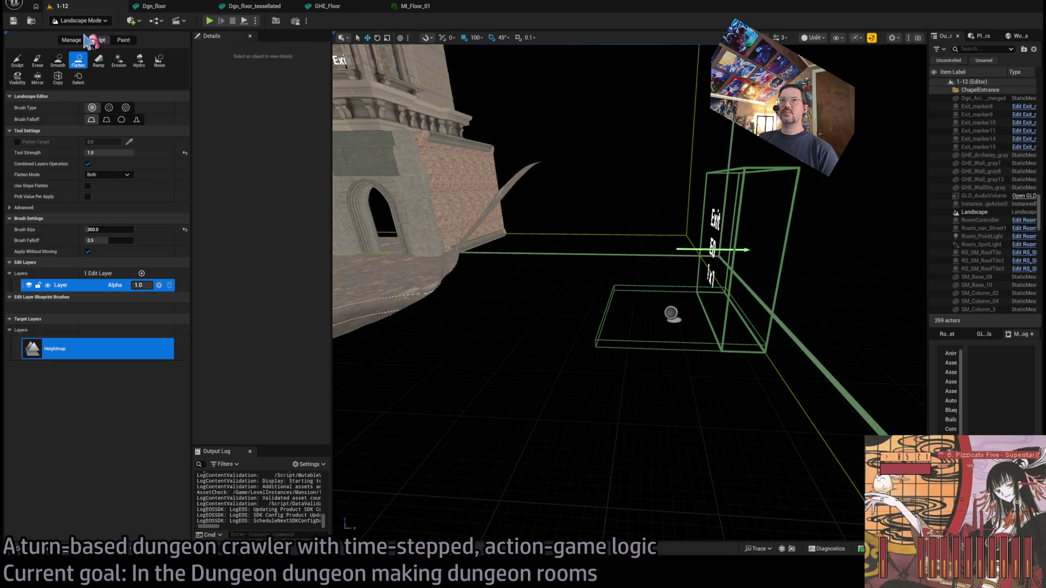
{"action": "key", "text": "shift+1"}
{"action": "left_click", "coordinate": [649, 312]}
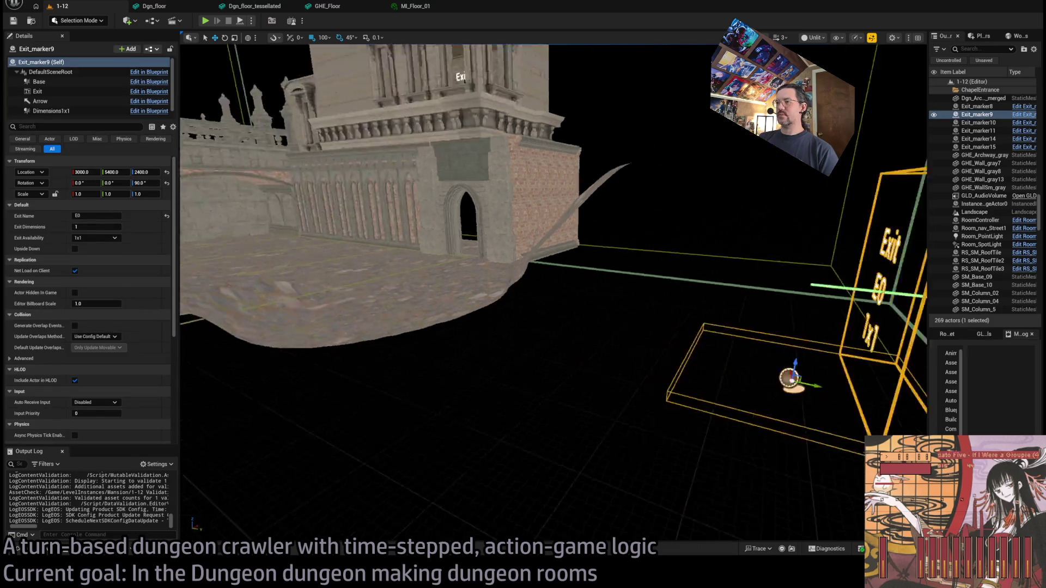
{"action": "key", "text": "f"}
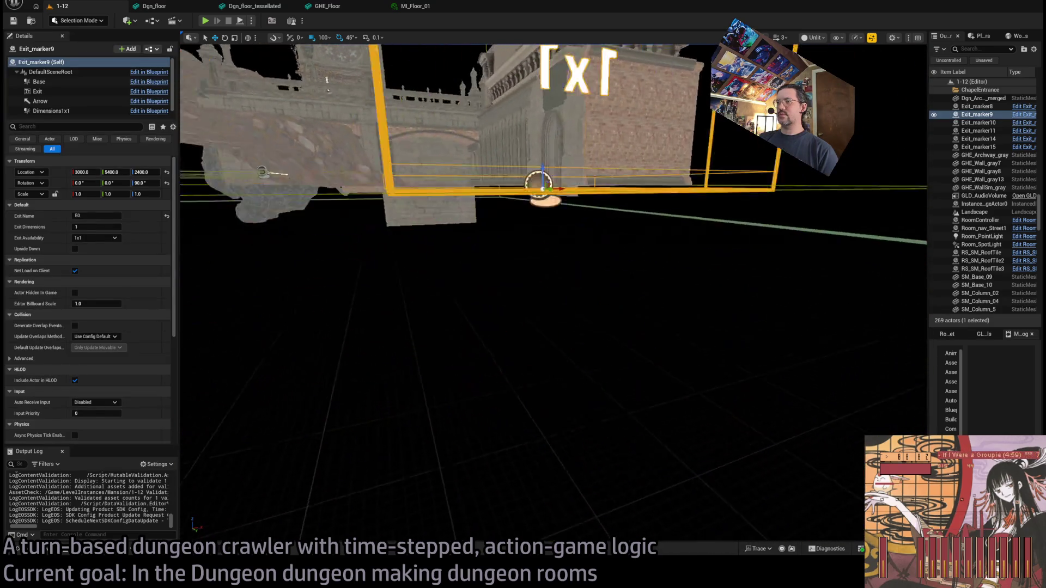
Select just the Dgn_Archway_merged archway beside the exit marker
{"action": "scroll", "coordinate": [552, 292], "scroll_direction": "up", "scroll_amount": 3}
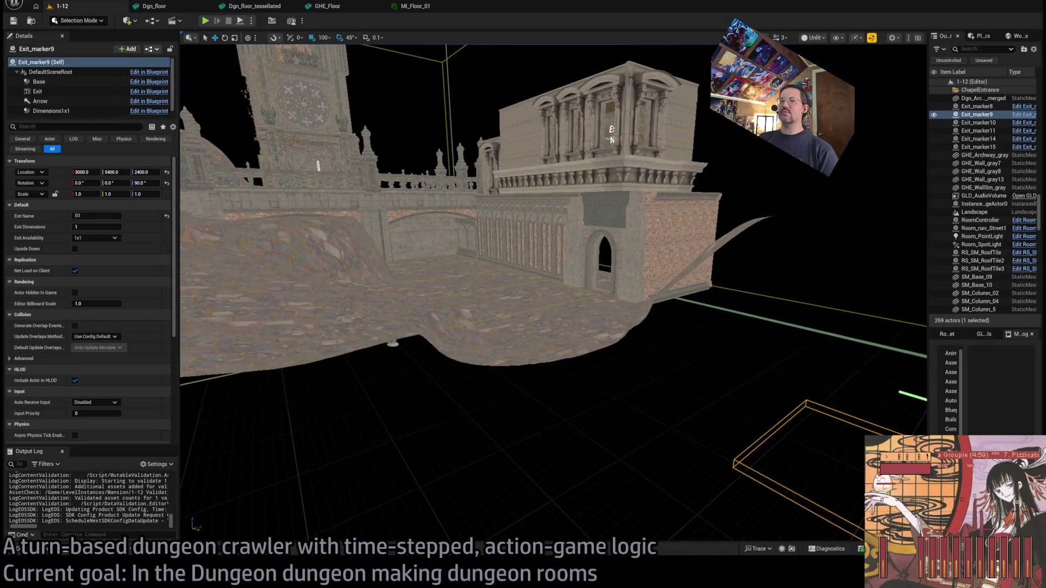
{"action": "scroll", "coordinate": [516, 200], "scroll_direction": "up", "scroll_amount": 10}
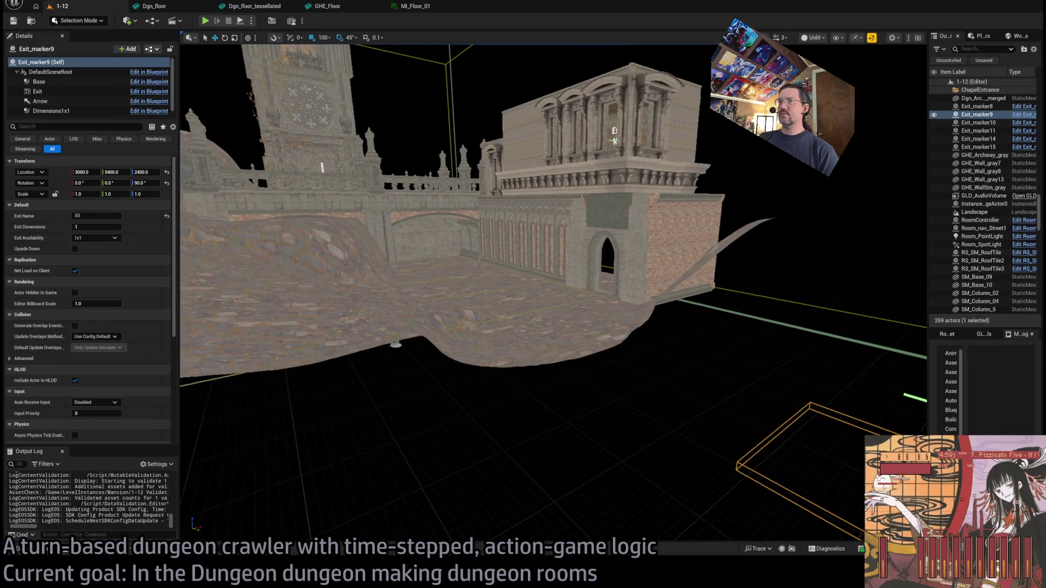
{"action": "scroll", "coordinate": [629, 385], "scroll_direction": "down", "scroll_amount": 10}
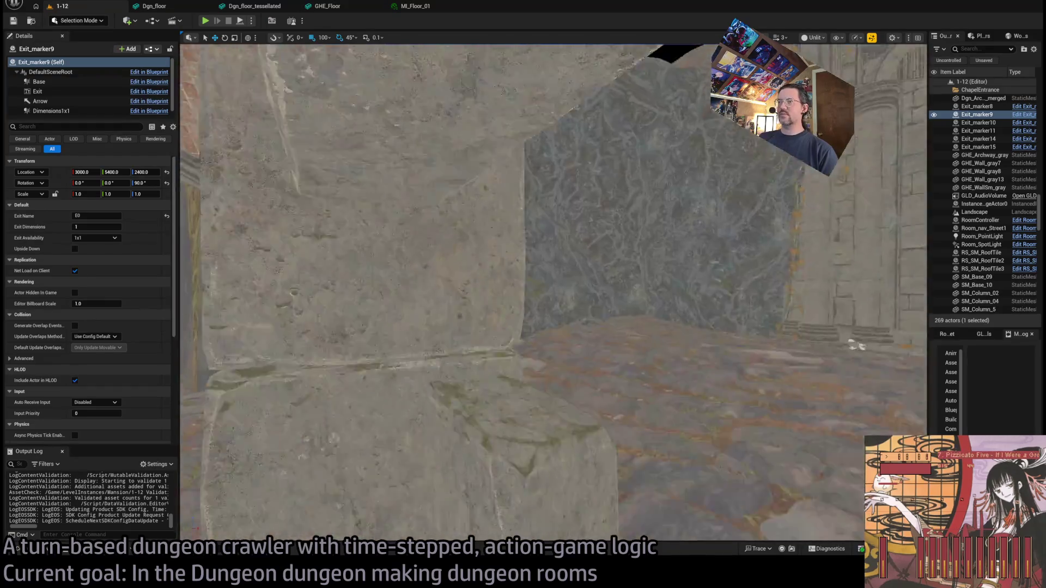
{"action": "scroll", "coordinate": [629, 385], "scroll_direction": "up", "scroll_amount": 10}
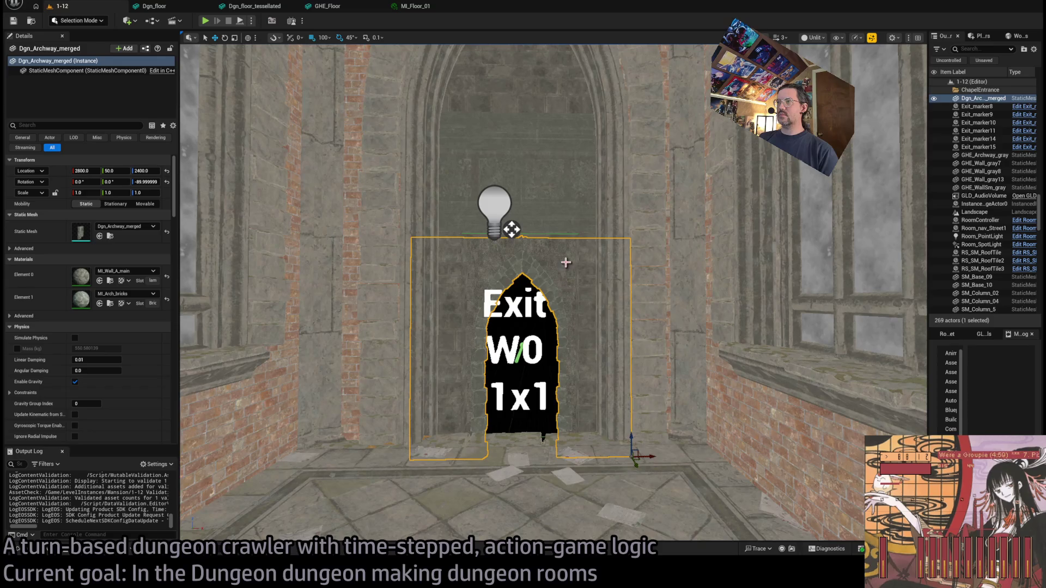
{"action": "left_click", "coordinate": [555, 166], "text": "ctrl"}
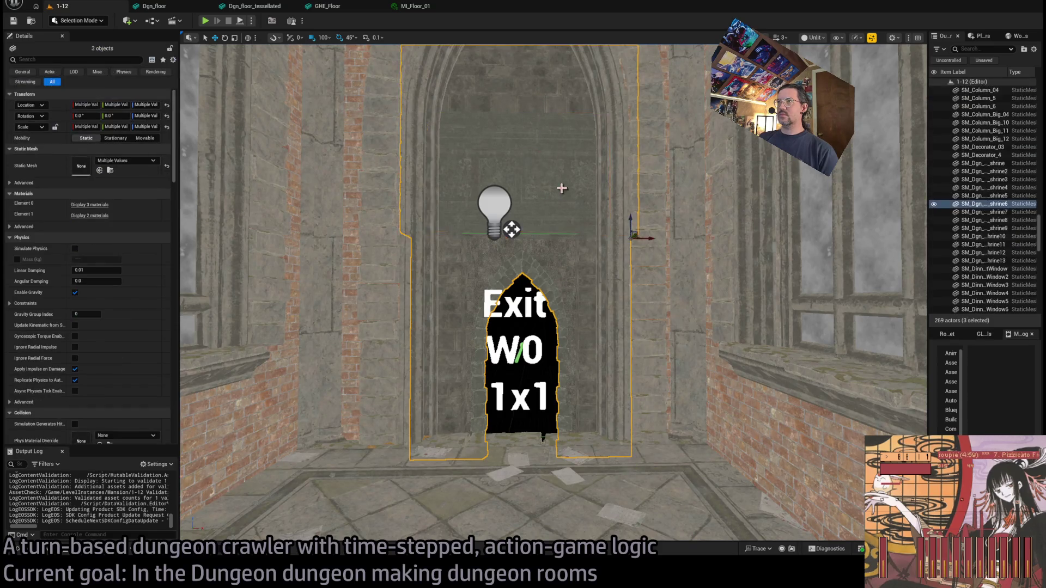
{"action": "left_click", "coordinate": [579, 290]}
{"action": "left_click", "coordinate": [541, 257]}
Duplicate the archway and move the copy to the Exit E0 1x1 marker
{"action": "key", "text": "f"}
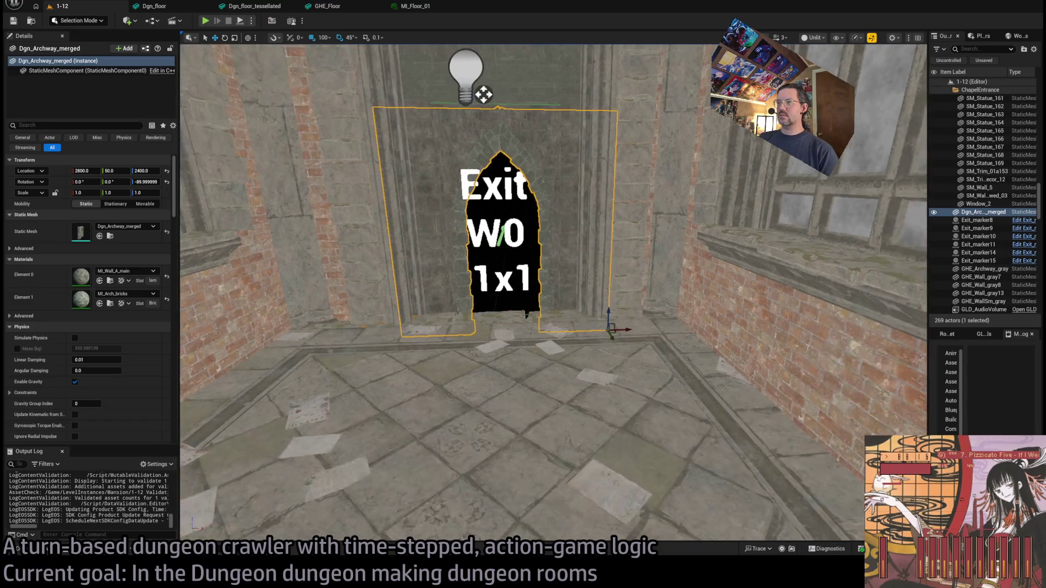
{"action": "left_click_drag", "start_coordinate": [544, 253], "coordinate": [544, 252]}
{"action": "left_click_drag", "start_coordinate": [422, 241], "coordinate": [422, 242]}
{"action": "left_click_drag", "start_coordinate": [278, 298], "coordinate": [661, 361], "text": "alt"}
{"action": "key", "text": "f"}
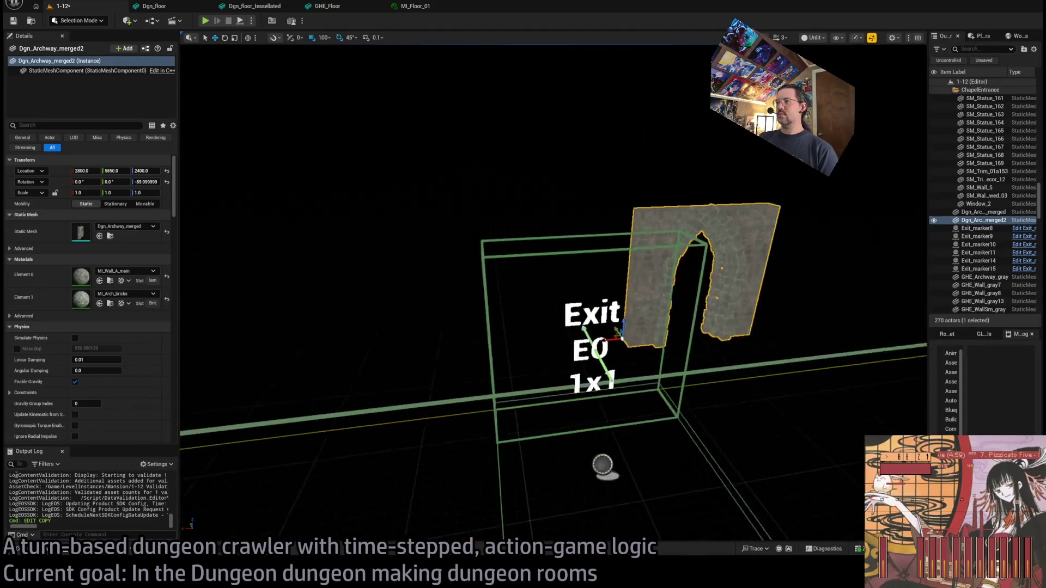
Rotate the archway copy 90° to face the exit and locate its mesh in the Merged folder
{"action": "key", "text": "e"}
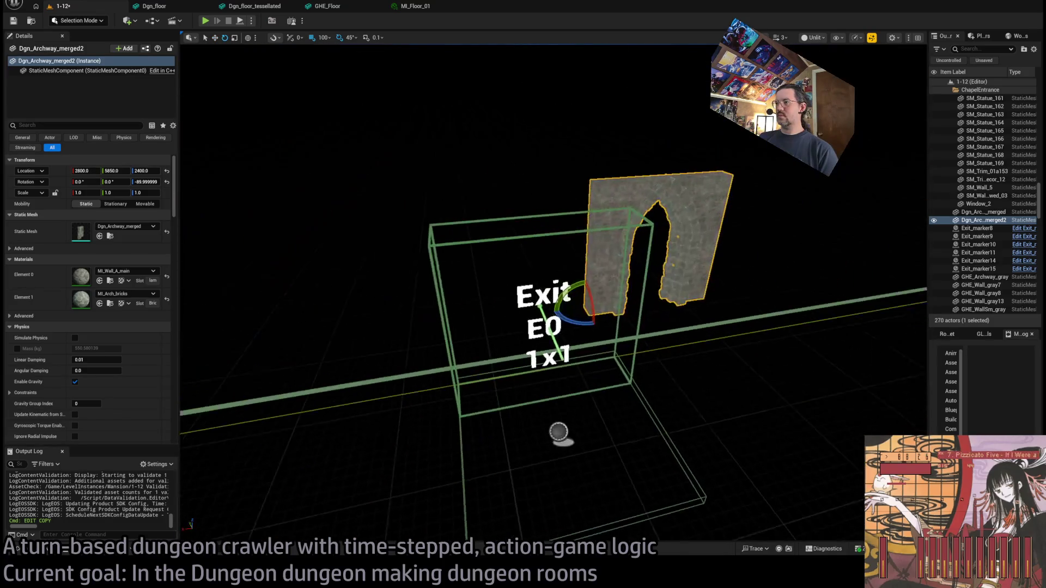
{"action": "mouse_move", "coordinate": [561, 319]}
{"action": "left_mouse_down"}
{"action": "mouse_move", "coordinate": [610, 322]}
{"action": "mouse_move", "coordinate": [603, 303]}
{"action": "mouse_move", "coordinate": [566, 343]}
{"action": "mouse_move", "coordinate": [463, 333]}
{"action": "left_mouse_up"}
{"action": "key", "text": "f"}
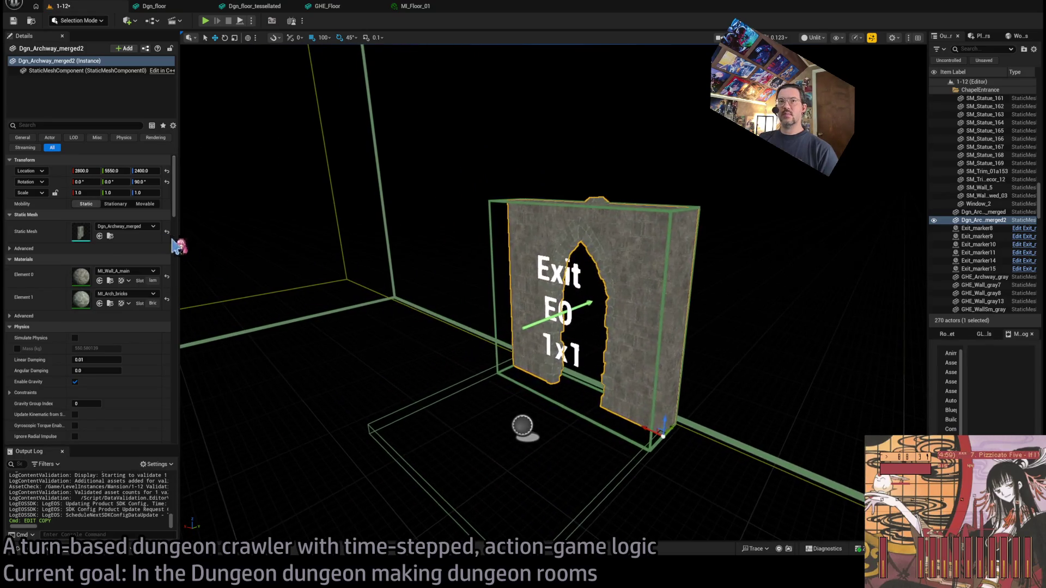
{"action": "left_click", "coordinate": [111, 237]}
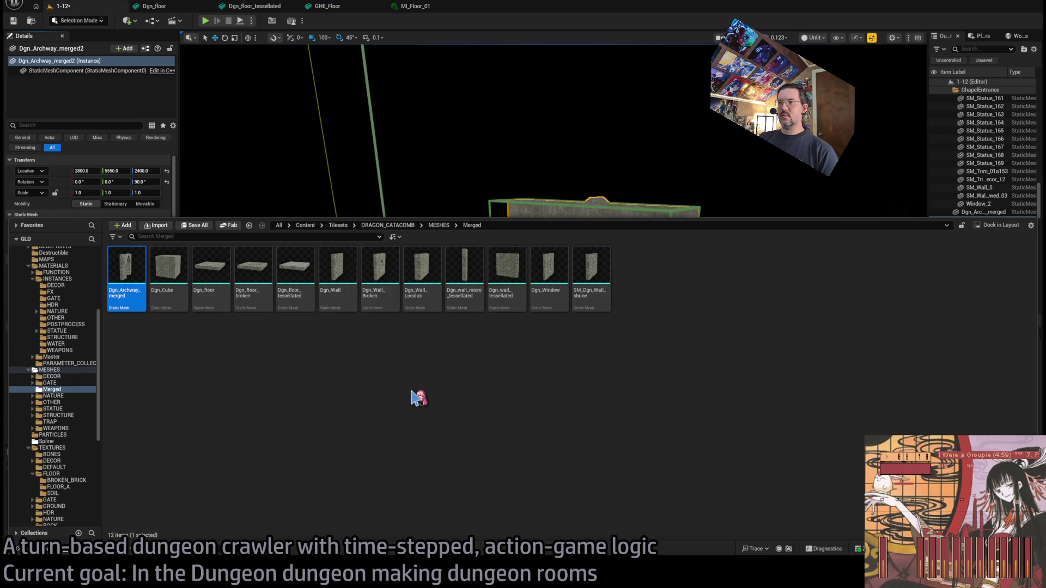
Place a Dgn_wall_tessellated wall beside the archway and duplicate it onto the opposite side
{"action": "mouse_move", "coordinate": [500, 310]}
{"action": "left_mouse_down"}
{"action": "mouse_move", "coordinate": [626, 419]}
{"action": "mouse_move", "coordinate": [654, 415]}
{"action": "mouse_move", "coordinate": [645, 442]}
{"action": "left_mouse_up"}
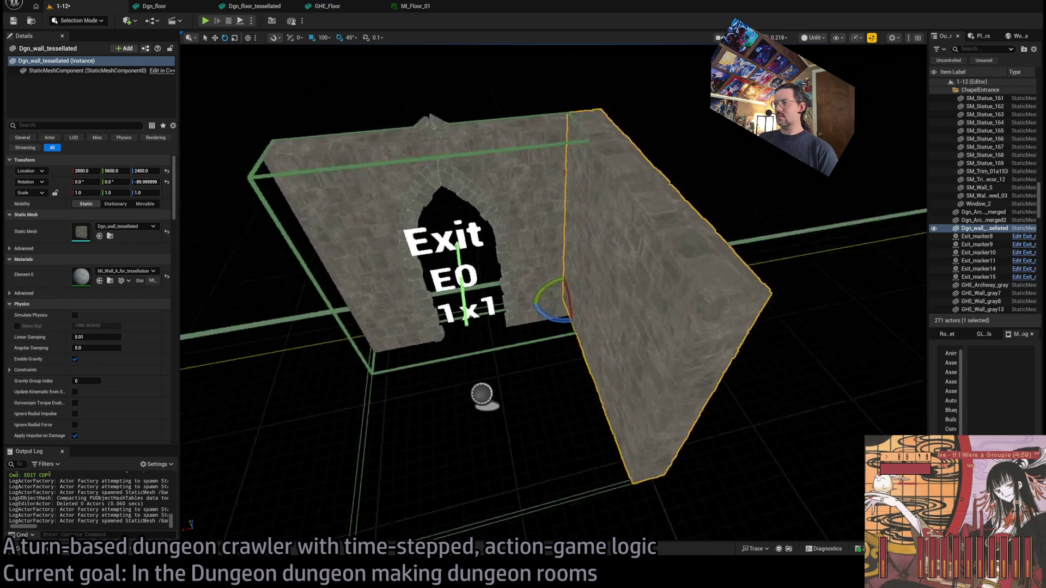
{"action": "key", "text": "w"}
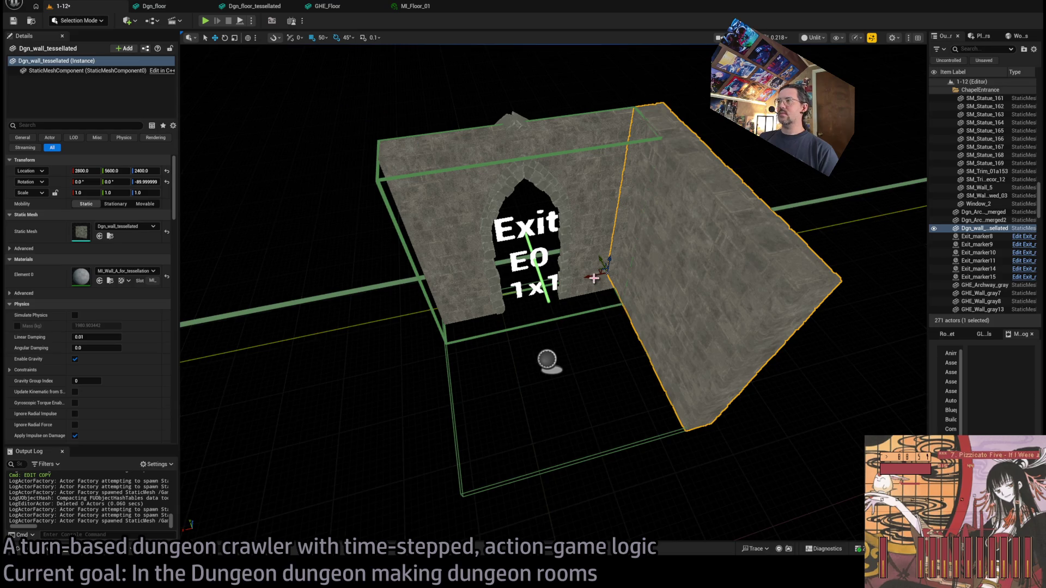
{"action": "mouse_move", "coordinate": [590, 276]}
{"action": "left_mouse_down", "text": "alt"}
{"action": "mouse_move", "coordinate": [374, 303]}
{"action": "mouse_move", "coordinate": [397, 301]}
{"action": "left_mouse_up", "text": "alt"}
{"action": "mouse_move", "coordinate": [545, 382]}
{"action": "left_mouse_down"}
{"action": "mouse_move", "coordinate": [545, 354]}
{"action": "mouse_move", "coordinate": [588, 313]}
{"action": "mouse_move", "coordinate": [545, 302]}
{"action": "mouse_move", "coordinate": [545, 354]}
{"action": "mouse_move", "coordinate": [512, 327]}
{"action": "mouse_move", "coordinate": [572, 292]}
{"action": "mouse_move", "coordinate": [582, 316]}
{"action": "left_mouse_up"}
{"action": "scroll", "coordinate": [577, 310], "scroll_direction": "up", "scroll_amount": 1}
Move the archway copy flush against the wall and look around the exit room
{"action": "left_click", "coordinate": [572, 292]}
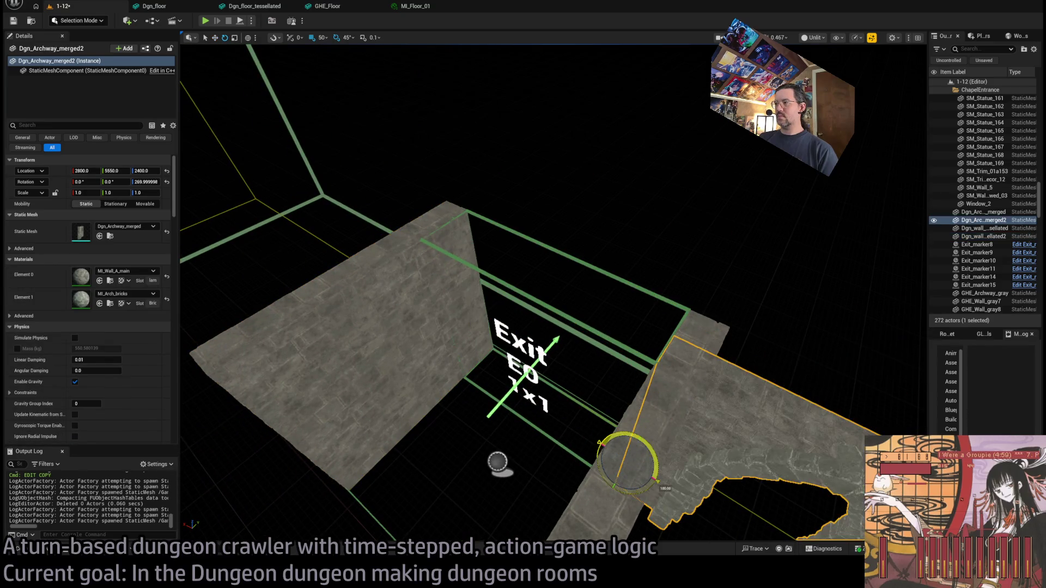
{"action": "mouse_move", "coordinate": [613, 451]}
{"action": "left_mouse_down"}
{"action": "mouse_move", "coordinate": [459, 370]}
{"action": "mouse_move", "coordinate": [493, 357]}
{"action": "left_mouse_up"}
{"action": "left_click_drag", "start_coordinate": [552, 383], "coordinate": [552, 383]}
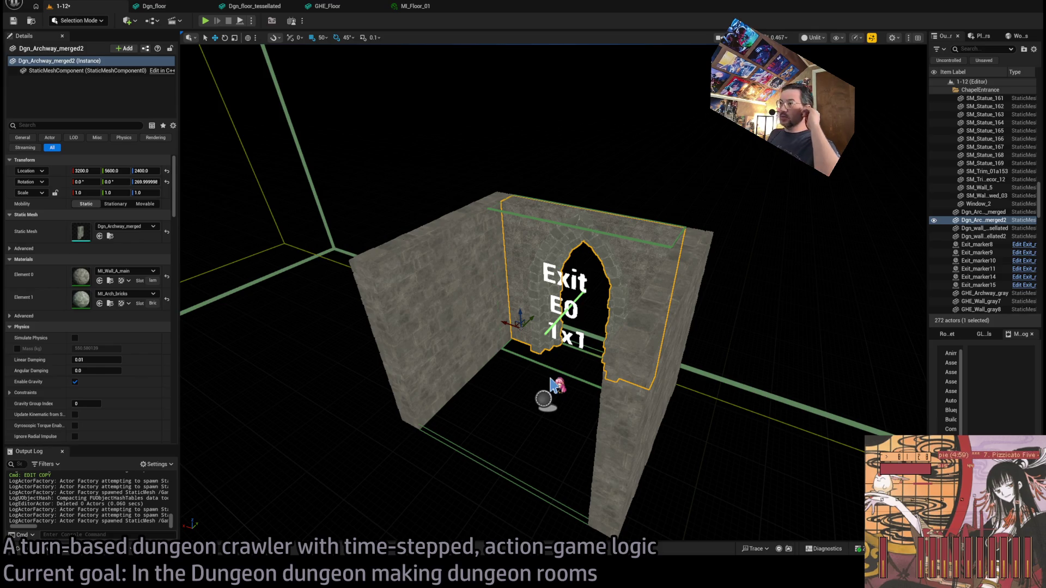
{"action": "left_click_drag", "start_coordinate": [570, 363], "coordinate": [570, 363]}
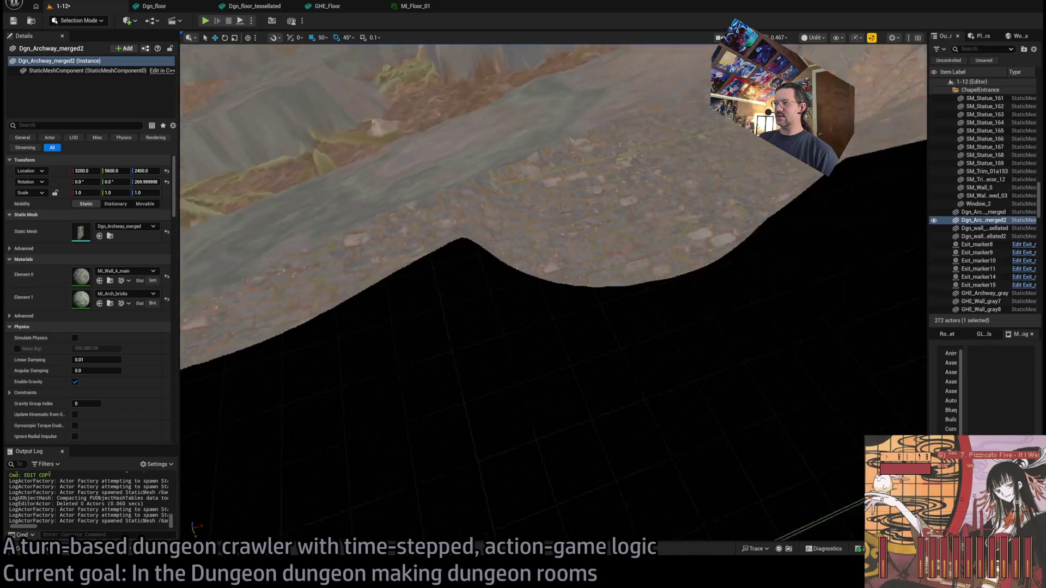
{"action": "left_click_drag", "start_coordinate": [571, 363], "coordinate": [570, 363]}
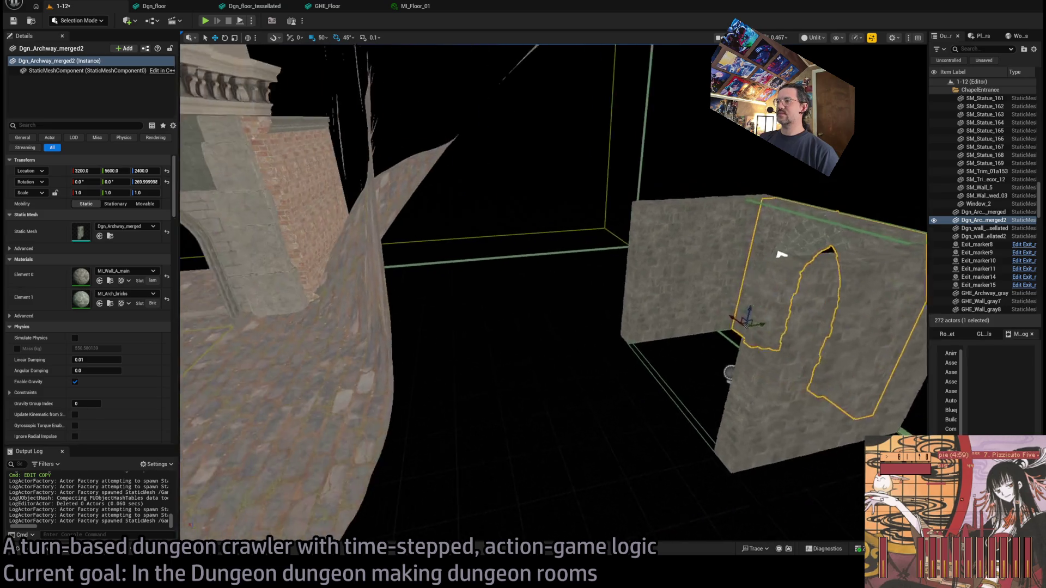
{"action": "left_click", "coordinate": [633, 303]}
Duplicate the two tessellated walls and slide the copies aside
{"action": "left_click", "coordinate": [694, 381], "text": "ctrl"}
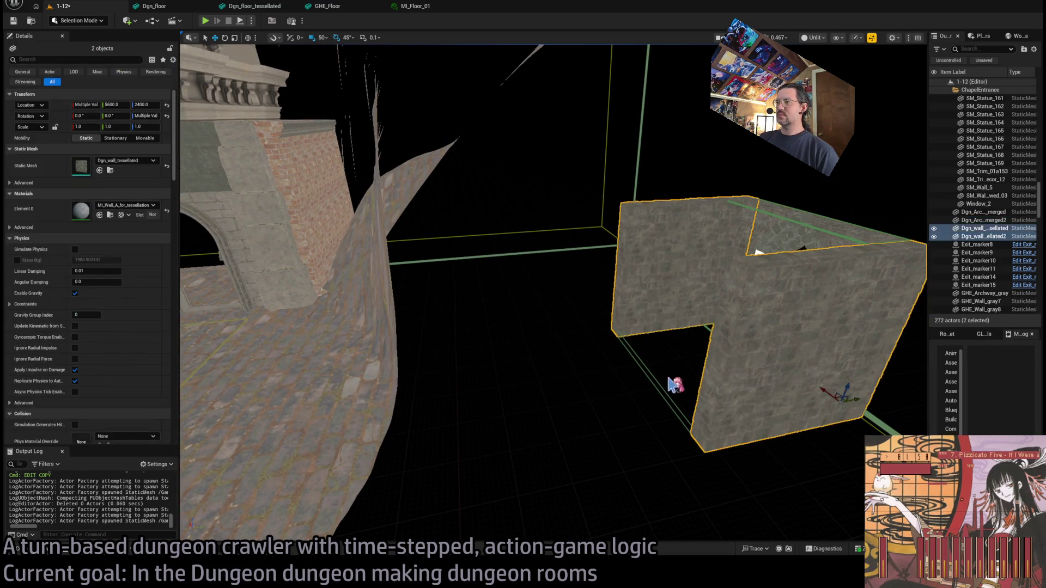
{"action": "left_click_drag", "start_coordinate": [727, 334], "coordinate": [722, 331]}
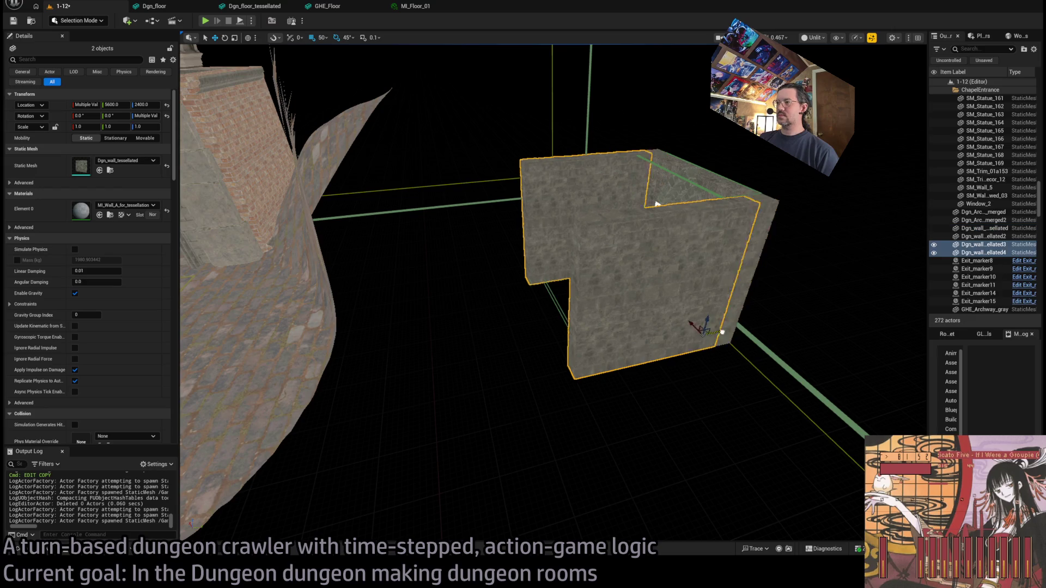
{"action": "left_click_drag", "start_coordinate": [720, 186], "coordinate": [720, 186]}
{"action": "mouse_move", "coordinate": [662, 295]}
{"action": "left_mouse_down"}
{"action": "mouse_move", "coordinate": [567, 357]}
{"action": "mouse_move", "coordinate": [644, 297]}
{"action": "left_mouse_up"}
Reposition the arched wall pieces and move Exit_marker9 toward the wall to X 3400
{"action": "left_click", "coordinate": [641, 345]}
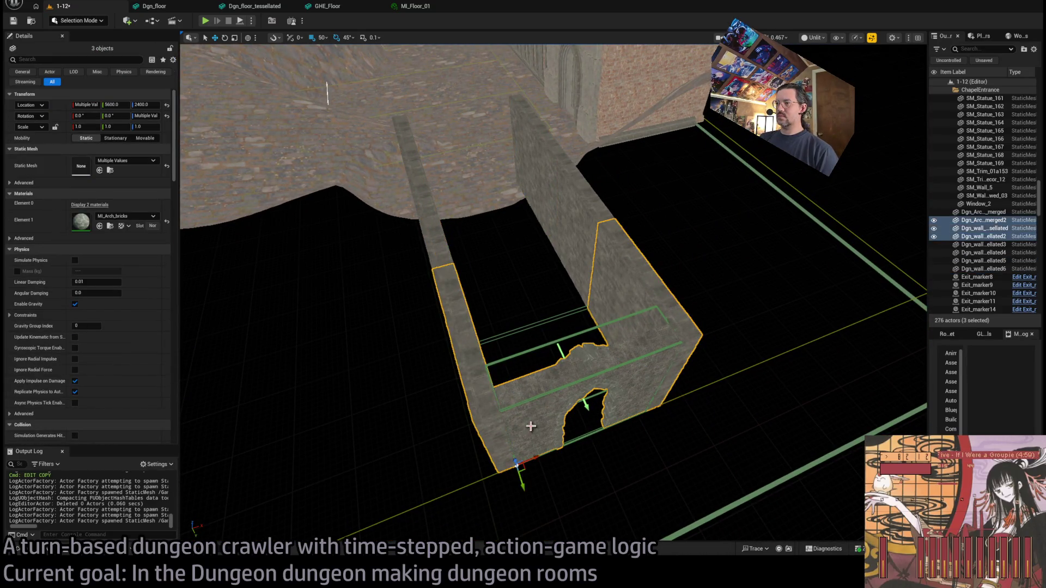
{"action": "left_click_drag", "start_coordinate": [538, 455], "coordinate": [684, 408]}
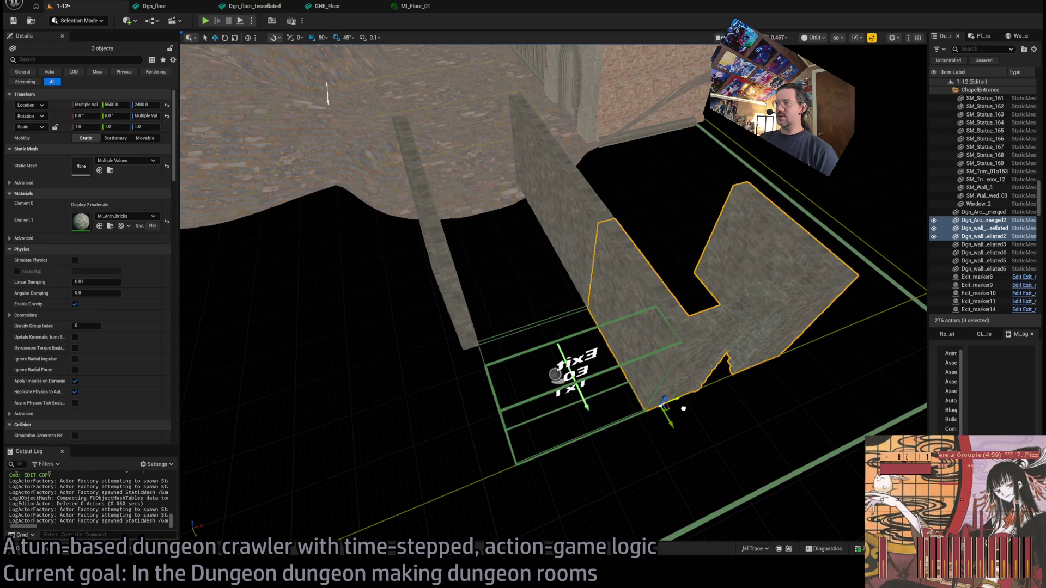
{"action": "left_click", "coordinate": [616, 394]}
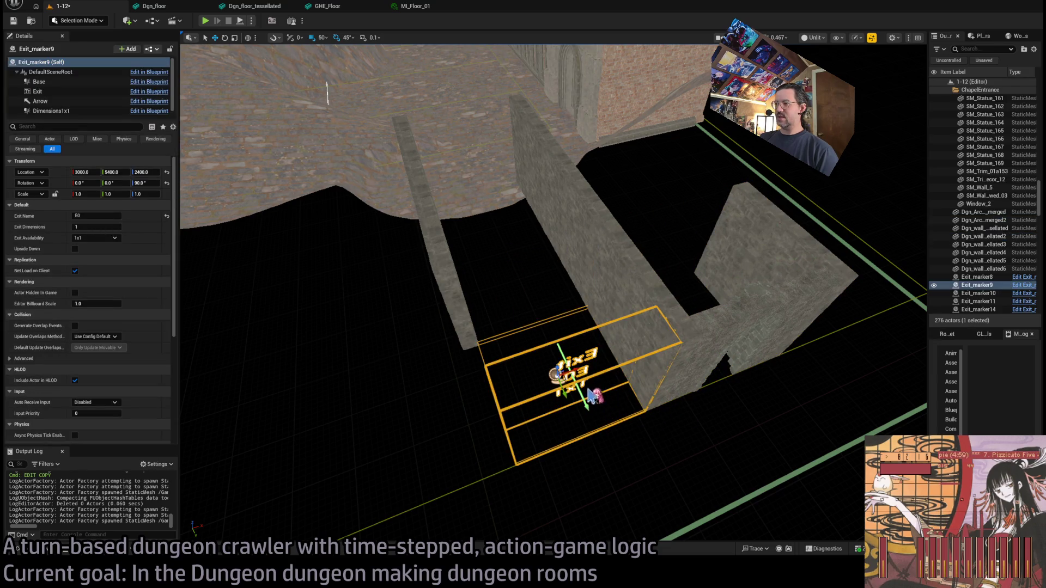
{"action": "mouse_move", "coordinate": [575, 372]}
{"action": "left_mouse_down"}
{"action": "mouse_move", "coordinate": [697, 330]}
{"action": "mouse_move", "coordinate": [708, 343]}
{"action": "mouse_move", "coordinate": [695, 340]}
{"action": "left_mouse_up"}
{"action": "scroll", "coordinate": [695, 340], "scroll_direction": "up", "scroll_amount": 1}
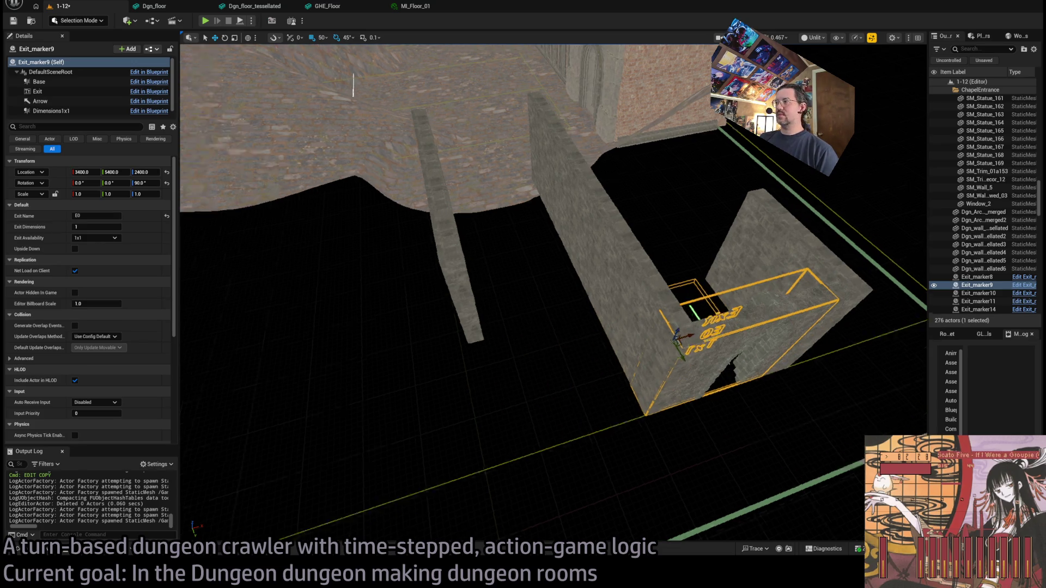
Rotate the tall middle wall, Dgn_wall_tessellated3, by -90° around Z
{"action": "left_click", "coordinate": [664, 294]}
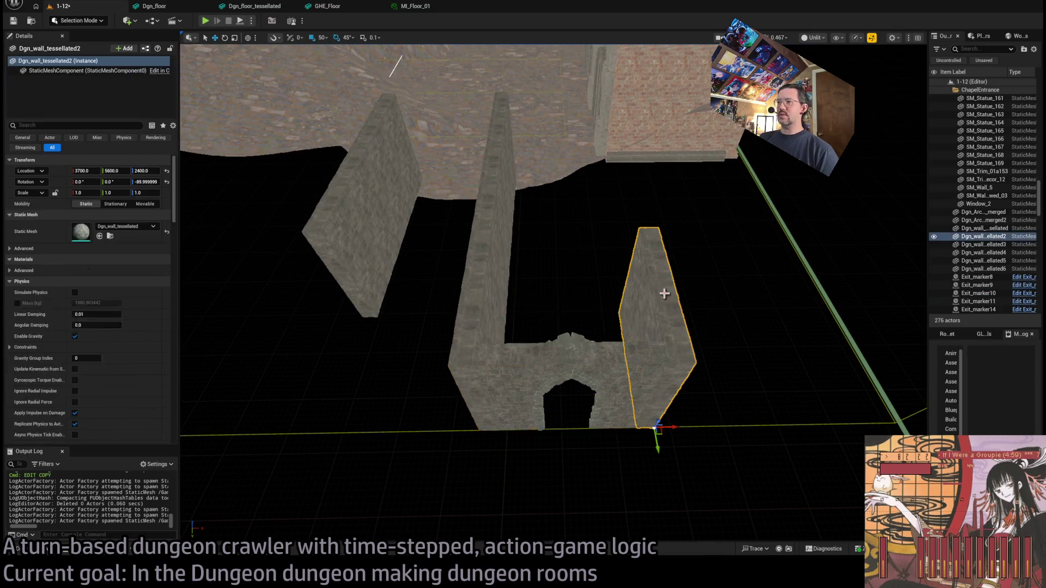
{"action": "left_click", "coordinate": [588, 360], "text": "ctrl"}
{"action": "left_click", "coordinate": [522, 400], "text": "ctrl"}
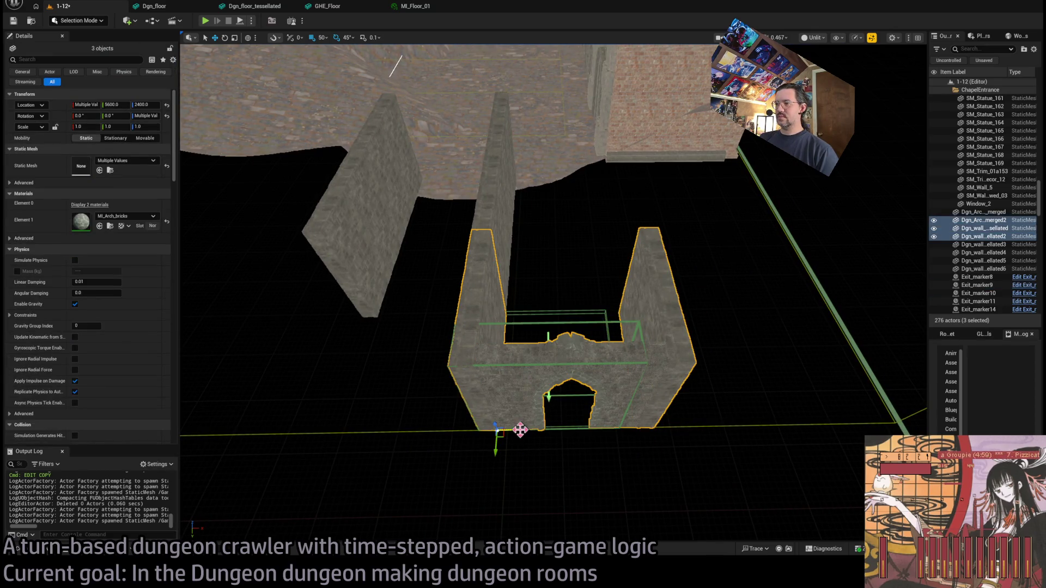
{"action": "left_click", "coordinate": [518, 296]}
{"action": "left_click", "coordinate": [504, 256]}
{"action": "scroll", "coordinate": [545, 297], "scroll_direction": "up", "scroll_amount": 2}
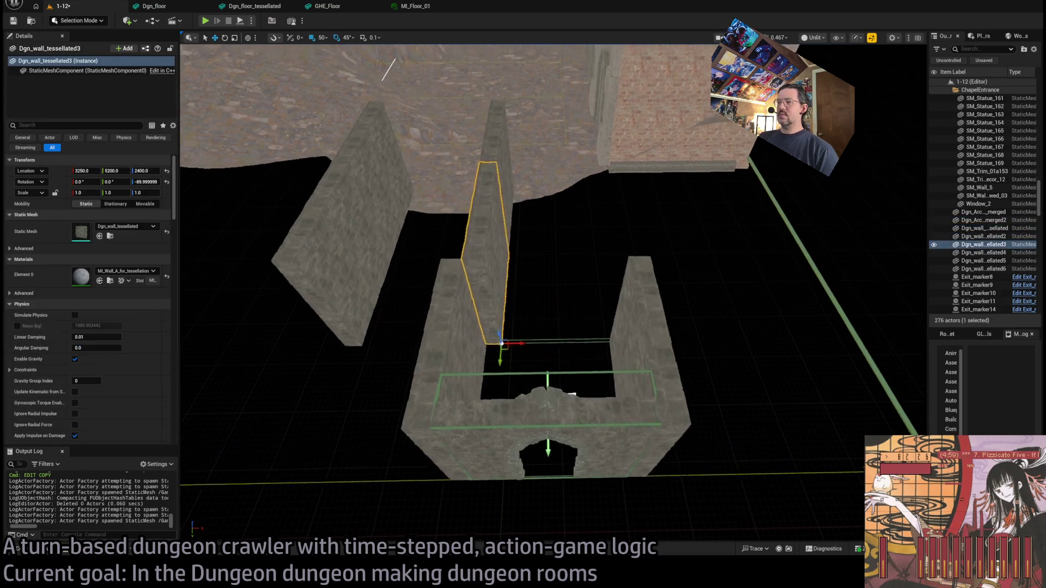
{"action": "scroll", "coordinate": [543, 294], "scroll_direction": "up", "scroll_amount": 4}
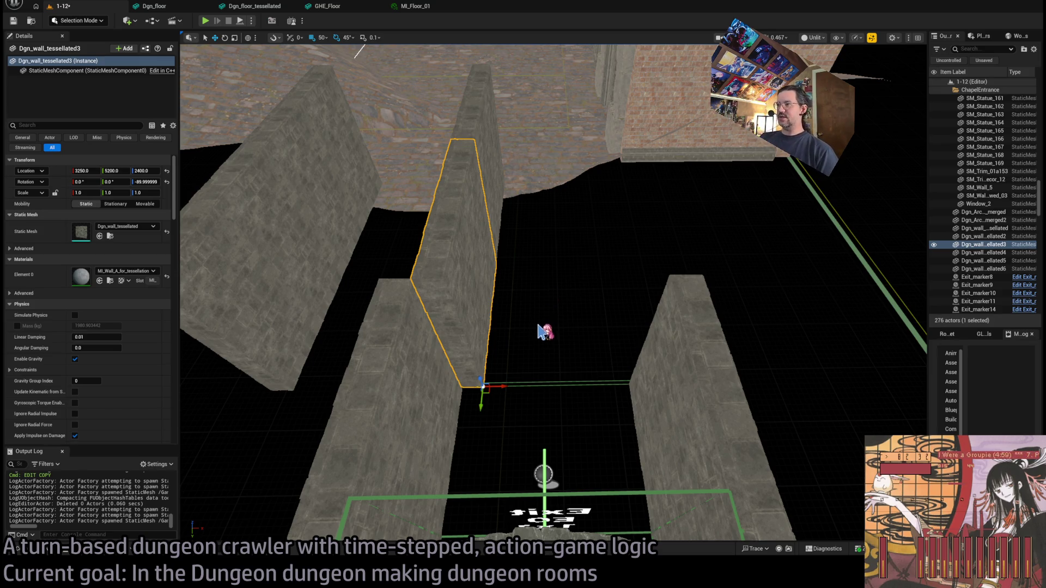
{"action": "mouse_move", "coordinate": [507, 392]}
{"action": "left_mouse_down"}
{"action": "mouse_move", "coordinate": [508, 366]}
{"action": "mouse_move", "coordinate": [649, 264]}
{"action": "mouse_move", "coordinate": [614, 264]}
{"action": "mouse_move", "coordinate": [632, 261]}
{"action": "mouse_move", "coordinate": [635, 392]}
{"action": "mouse_move", "coordinate": [514, 187]}
{"action": "left_mouse_up"}
Select the room's other side walls and tilt the view over them
{"action": "left_click", "coordinate": [613, 272]}
{"action": "left_click", "coordinate": [376, 400], "text": "ctrl"}
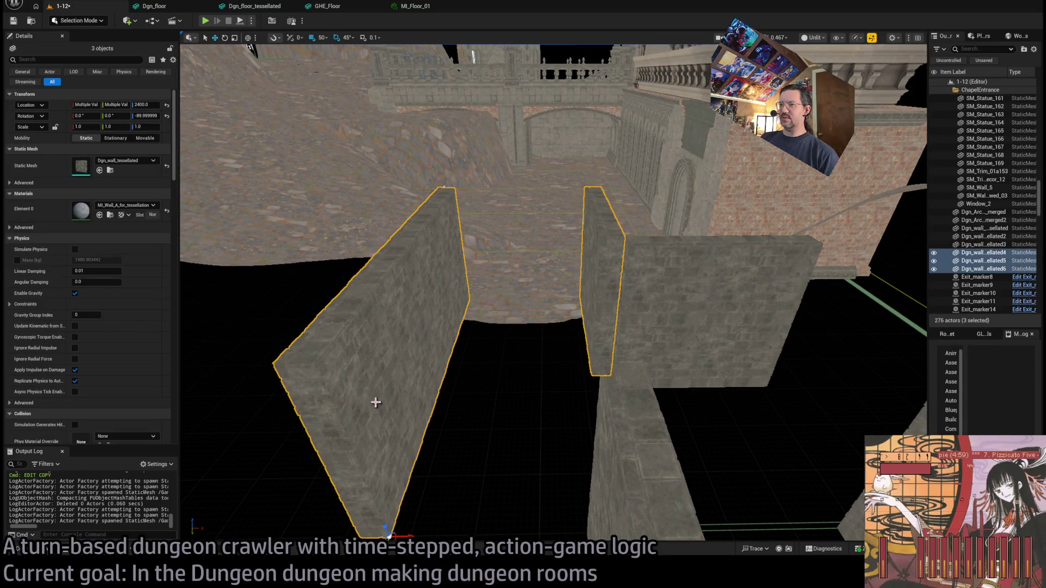
{"action": "mouse_move", "coordinate": [407, 535]}
{"action": "left_mouse_down"}
{"action": "mouse_move", "coordinate": [502, 427]}
{"action": "mouse_move", "coordinate": [478, 415]}
{"action": "mouse_move", "coordinate": [374, 479]}
{"action": "mouse_move", "coordinate": [385, 416]}
{"action": "mouse_move", "coordinate": [430, 463]}
{"action": "mouse_move", "coordinate": [474, 399]}
{"action": "left_mouse_up"}
Add two more tessellated wall copies, Dgn_wall_tessellated7 at X 3200 and Dgn_wall_tessellated8 at Y 5200
{"action": "left_click", "coordinate": [473, 414]}
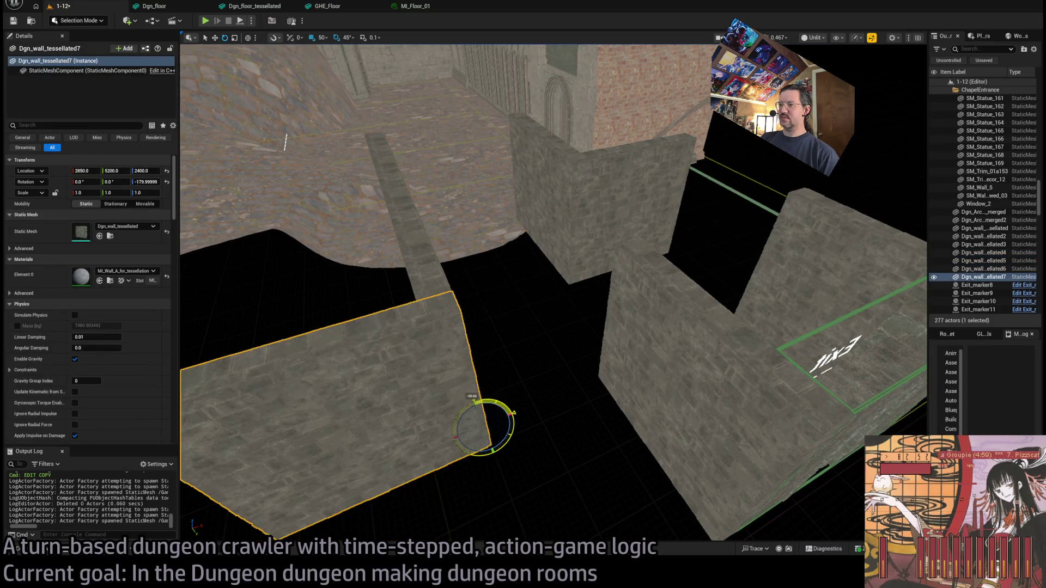
{"action": "mouse_move", "coordinate": [493, 436]}
{"action": "left_mouse_down"}
{"action": "mouse_move", "coordinate": [502, 417]}
{"action": "mouse_move", "coordinate": [618, 370]}
{"action": "left_mouse_up"}
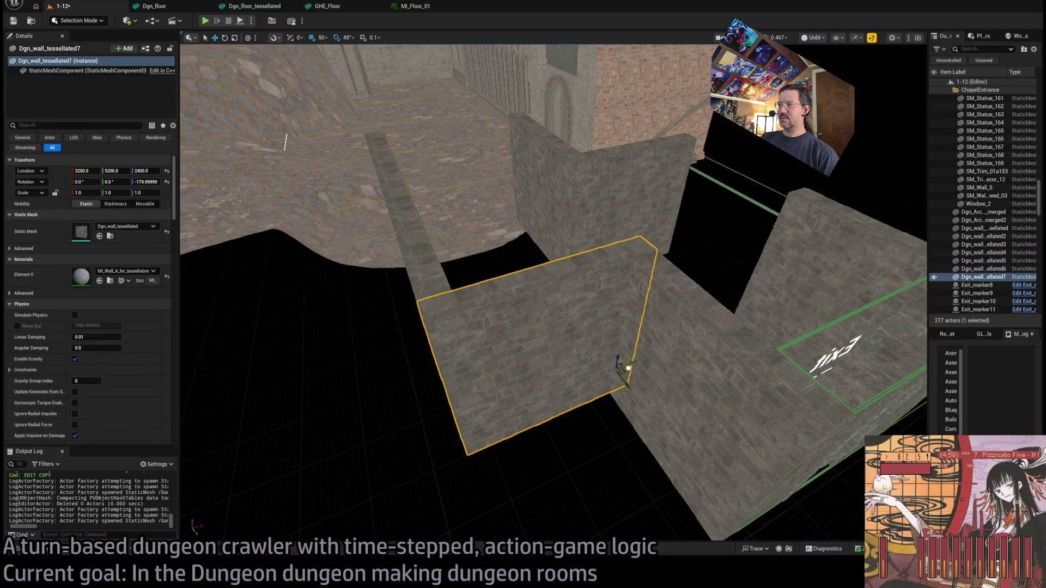
{"action": "key", "text": "f"}
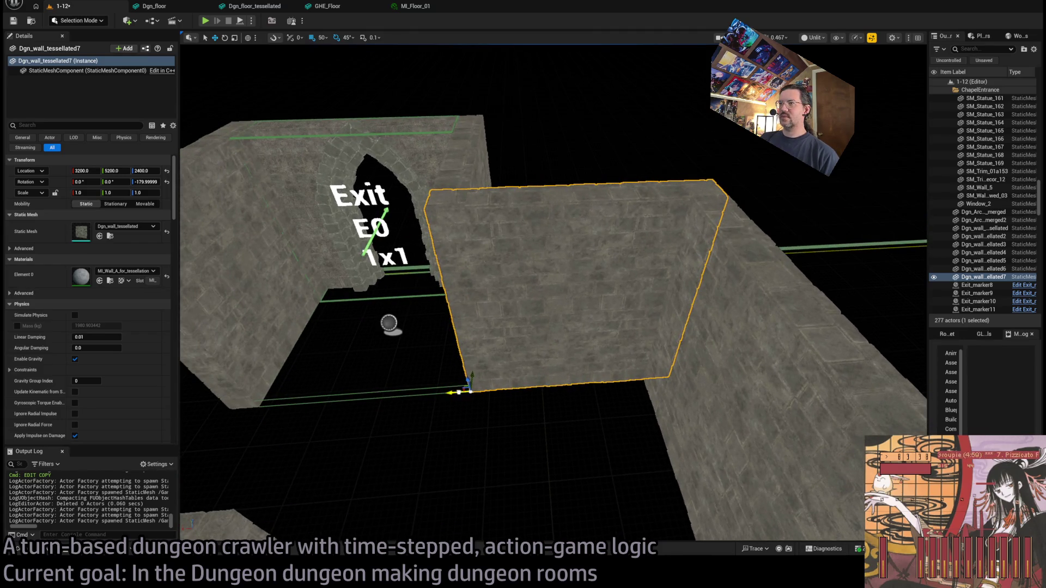
{"action": "left_click", "coordinate": [472, 347]}
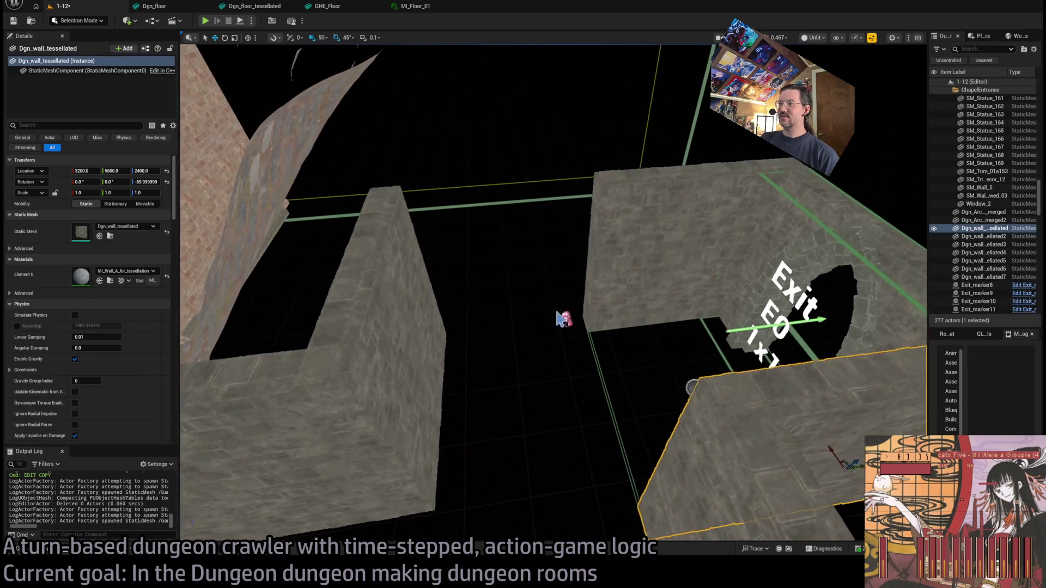
{"action": "left_click", "coordinate": [603, 335]}
{"action": "left_click_drag", "start_coordinate": [734, 293], "coordinate": [584, 311]}
{"action": "key", "text": "f"}
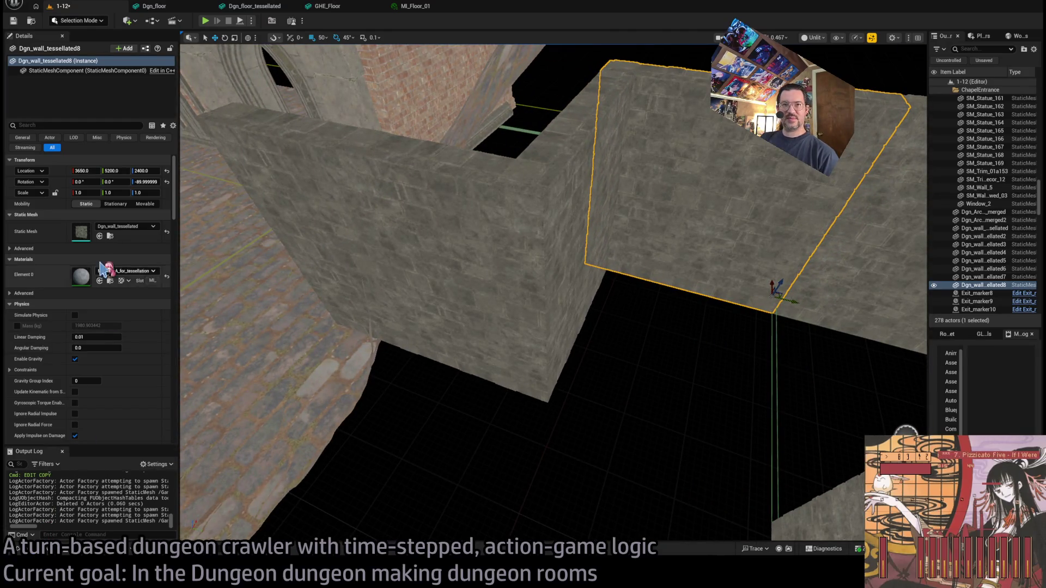
Place a Dgn_floor_tessellated slab from the Merged folder in front of the Exit E0 archway
{"action": "left_click", "coordinate": [110, 236]}
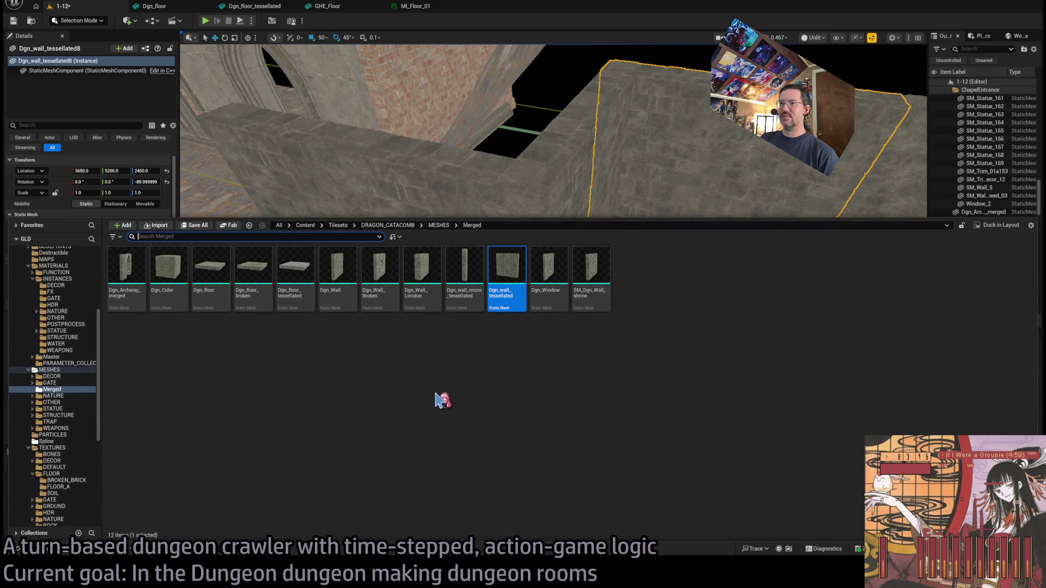
{"action": "mouse_move", "coordinate": [302, 282]}
{"action": "left_mouse_down"}
{"action": "mouse_move", "coordinate": [672, 203]}
{"action": "mouse_move", "coordinate": [732, 421]}
{"action": "mouse_move", "coordinate": [731, 449]}
{"action": "mouse_move", "coordinate": [705, 443]}
{"action": "mouse_move", "coordinate": [743, 420]}
{"action": "mouse_move", "coordinate": [726, 376]}
{"action": "left_mouse_up"}
{"action": "mouse_move", "coordinate": [752, 269]}
{"action": "left_mouse_down"}
{"action": "mouse_move", "coordinate": [637, 397]}
{"action": "mouse_move", "coordinate": [651, 277]}
{"action": "left_mouse_up"}
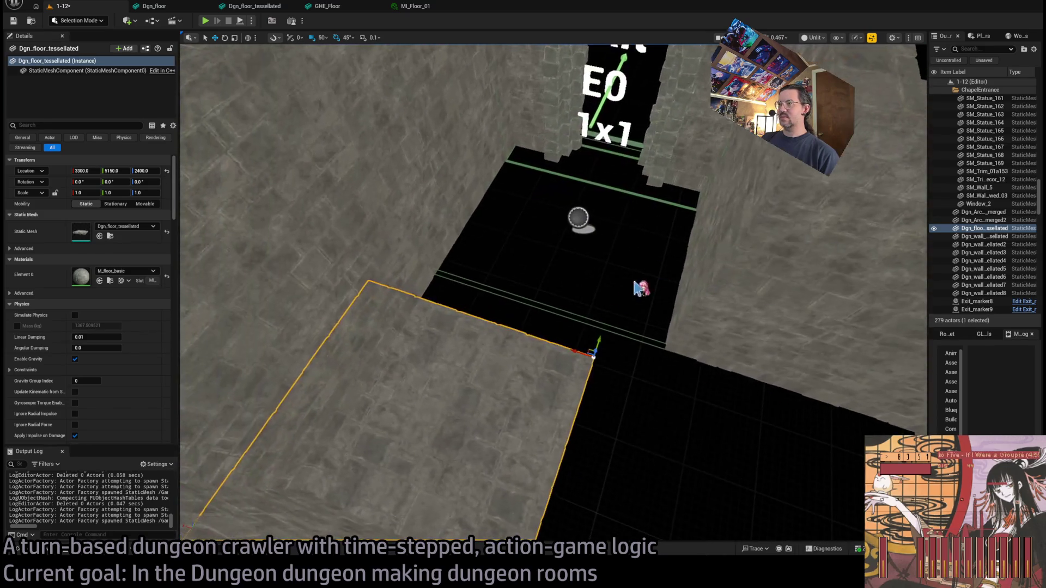
{"action": "mouse_move", "coordinate": [593, 350]}
{"action": "left_mouse_down"}
{"action": "mouse_move", "coordinate": [697, 166]}
{"action": "mouse_move", "coordinate": [707, 261]}
{"action": "mouse_move", "coordinate": [657, 387]}
{"action": "mouse_move", "coordinate": [632, 378]}
{"action": "left_mouse_up"}
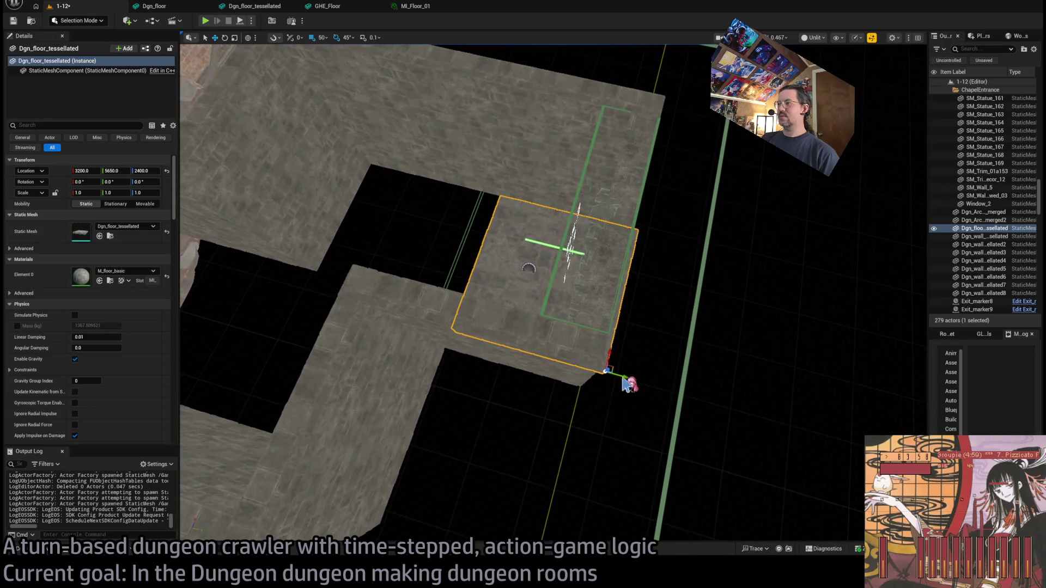
Alt-drag three floor slab copies along X and Y, the last at X 2800, Y 4800
{"action": "scroll", "coordinate": [595, 345], "scroll_direction": "up", "scroll_amount": 10}
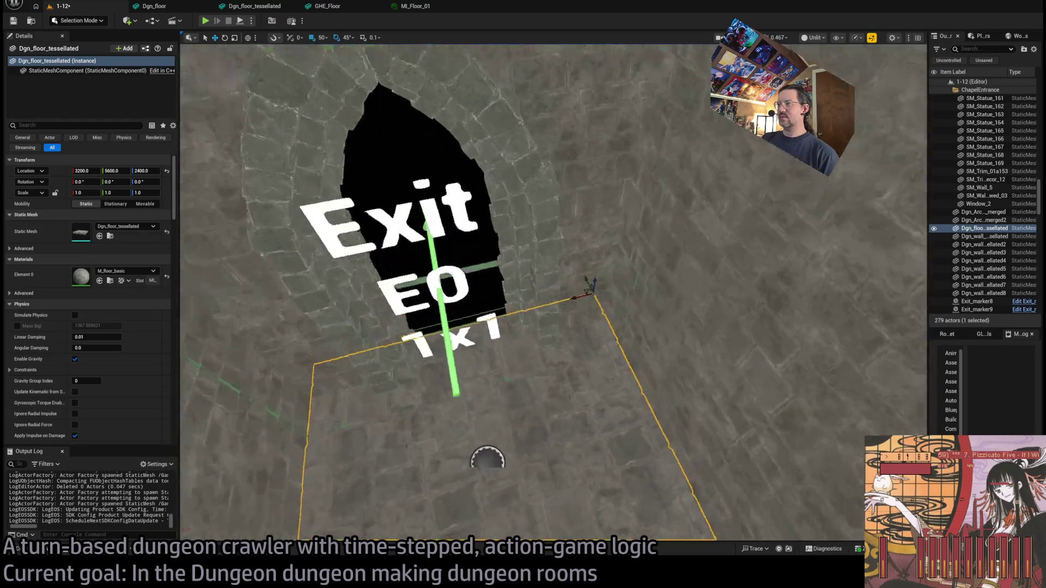
{"action": "mouse_move", "coordinate": [553, 294]}
{"action": "left_mouse_down"}
{"action": "mouse_move", "coordinate": [327, 305]}
{"action": "mouse_move", "coordinate": [349, 305]}
{"action": "left_mouse_up"}
{"action": "key", "text": "f"}
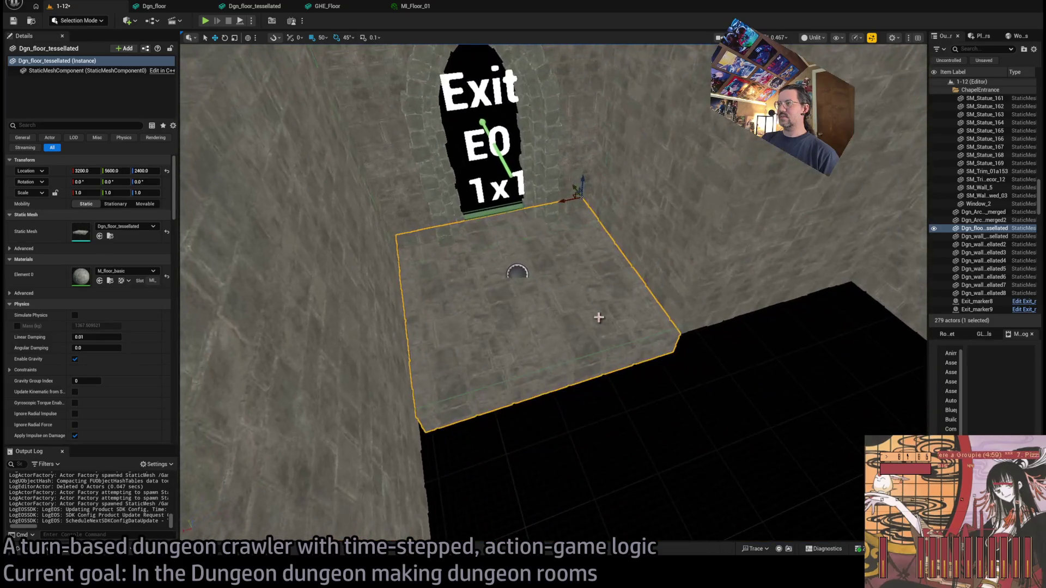
{"action": "left_click_drag", "start_coordinate": [572, 187], "coordinate": [677, 363], "text": "alt"}
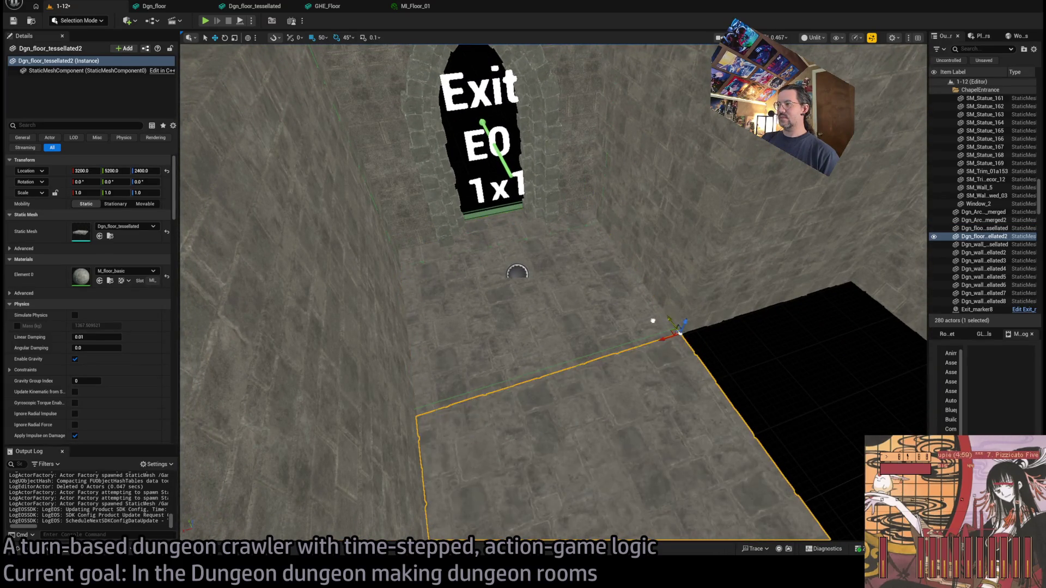
{"action": "left_click_drag", "start_coordinate": [485, 265], "coordinate": [517, 218], "text": "alt"}
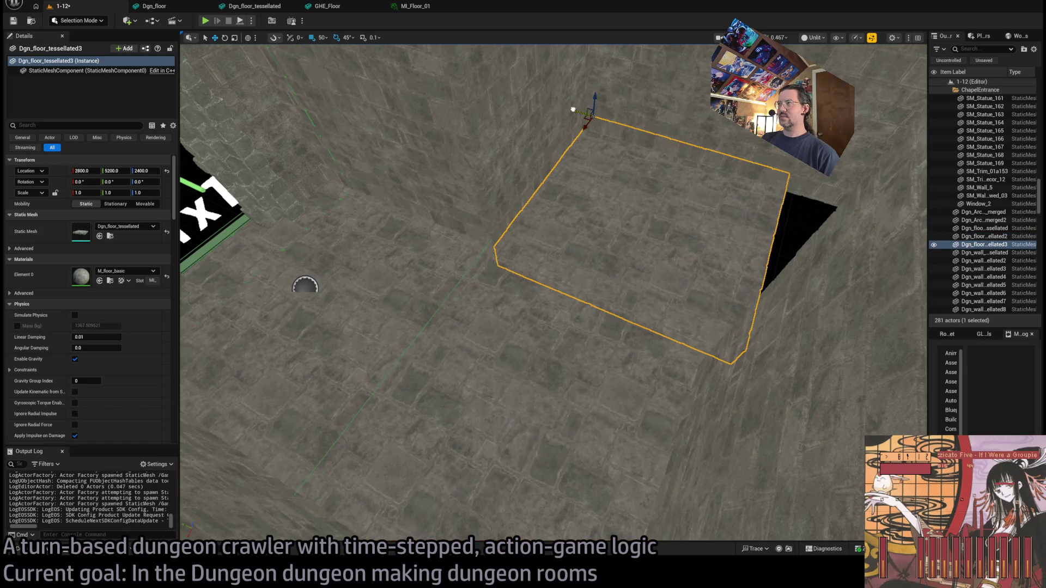
{"action": "left_click_drag", "start_coordinate": [573, 110], "coordinate": [774, 190], "text": "alt"}
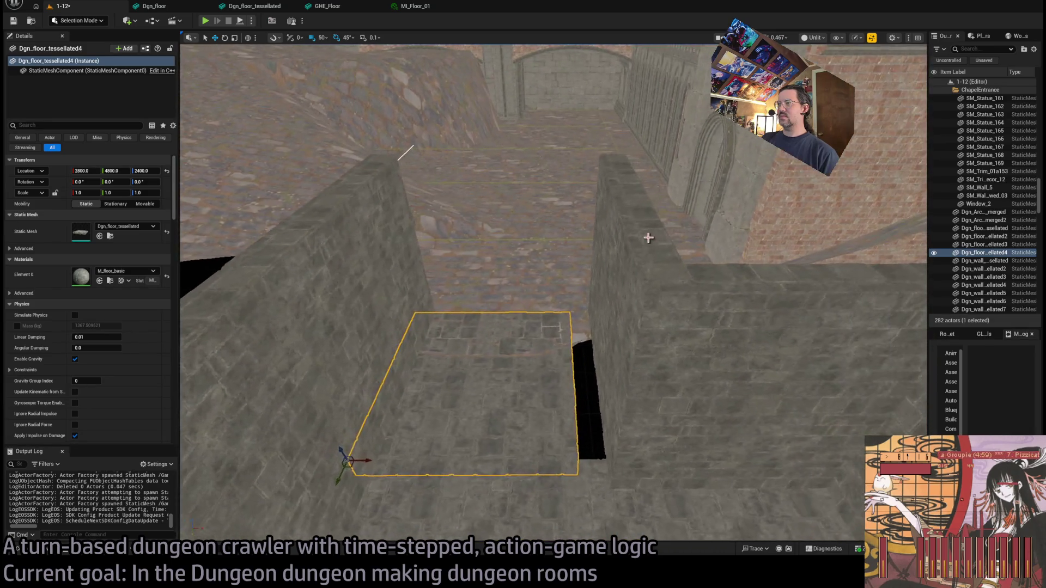
{"action": "left_click", "coordinate": [620, 331]}
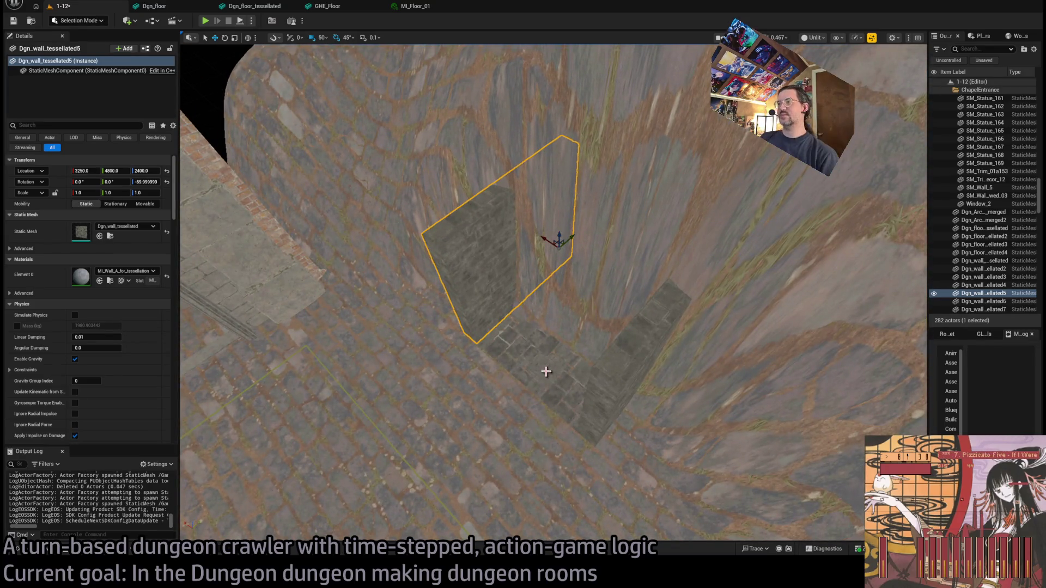
Select six room walls and stack a raised copy, then undo that copy
{"action": "left_click", "coordinate": [573, 324]}
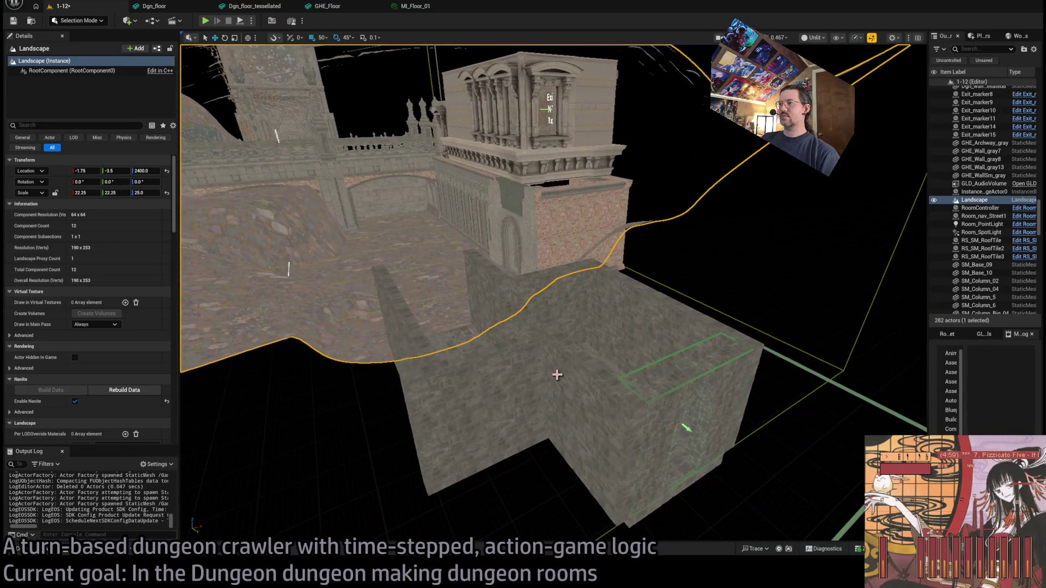
{"action": "left_click", "coordinate": [645, 334]}
{"action": "left_click", "coordinate": [647, 334], "text": "ctrl"}
{"action": "left_click", "coordinate": [496, 402], "text": "ctrl"}
{"action": "left_click", "coordinate": [424, 362], "text": "ctrl"}
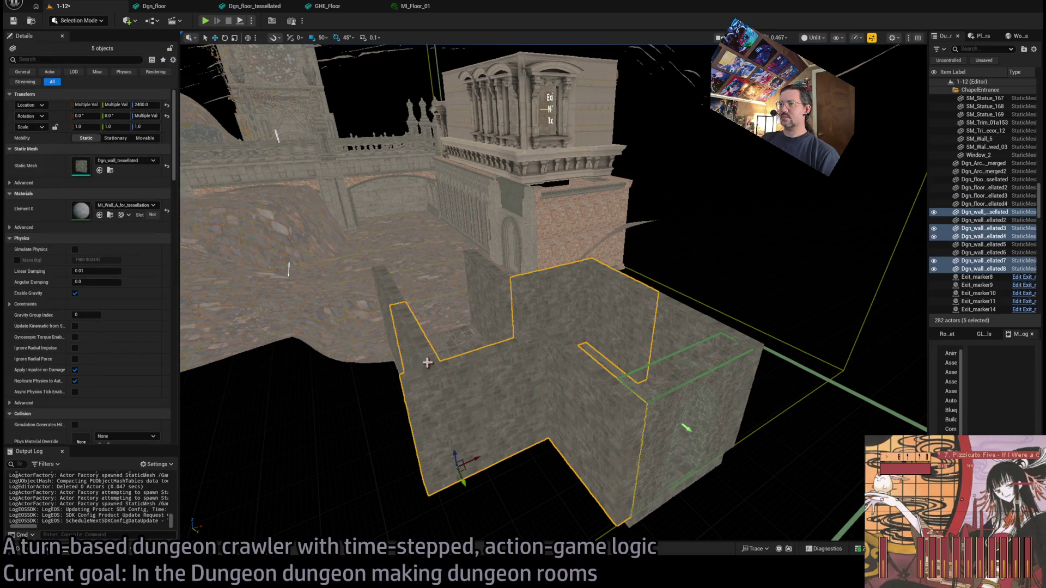
{"action": "left_click", "coordinate": [714, 422], "text": "ctrl"}
{"action": "left_click_drag", "start_coordinate": [739, 436], "coordinate": [746, 337]}
{"action": "left_click_drag", "start_coordinate": [553, 292], "coordinate": [553, 346]}
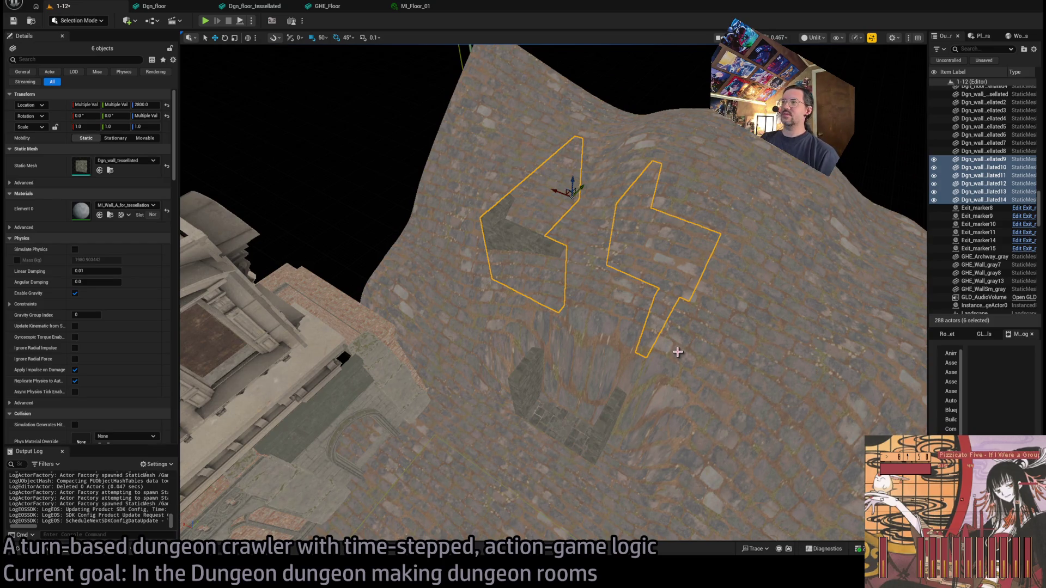
{"action": "key", "text": "ctrl+z"}
Focus on the six selected walls and Alt-drag copies up to Z 2800
{"action": "mouse_move", "coordinate": [636, 370]}
{"action": "left_mouse_down"}
{"action": "mouse_move", "coordinate": [636, 218]}
{"action": "mouse_move", "coordinate": [644, 369]}
{"action": "mouse_move", "coordinate": [667, 368]}
{"action": "mouse_move", "coordinate": [633, 368]}
{"action": "left_mouse_up"}
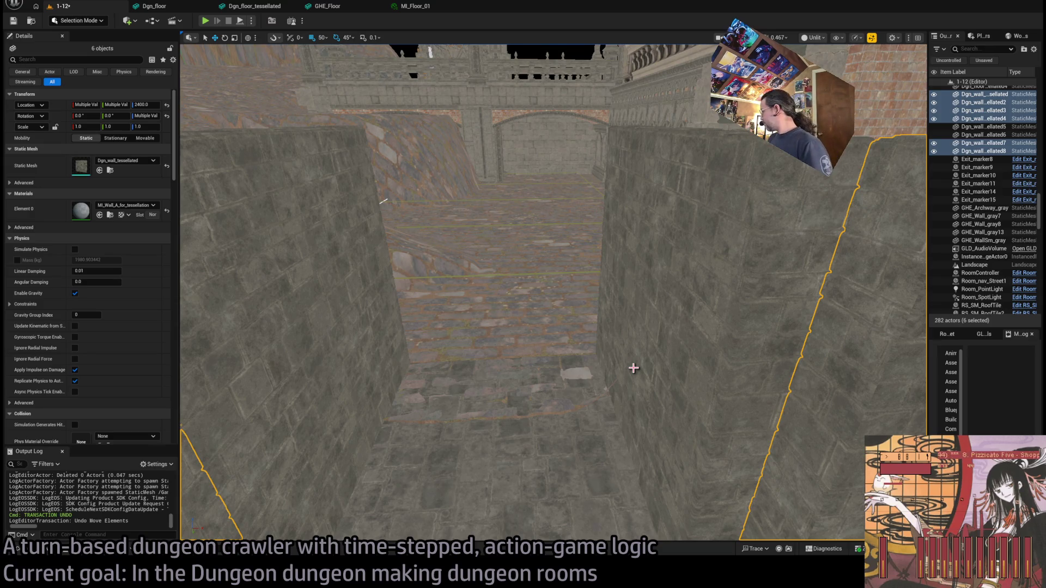
{"action": "left_click_drag", "start_coordinate": [550, 370], "coordinate": [563, 364]}
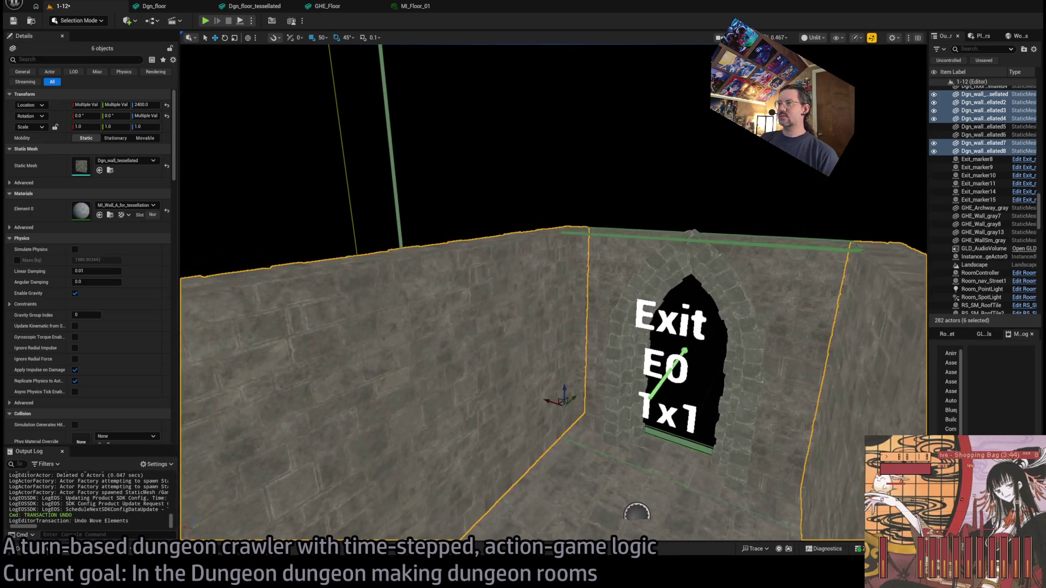
{"action": "left_click", "coordinate": [19, 549]}
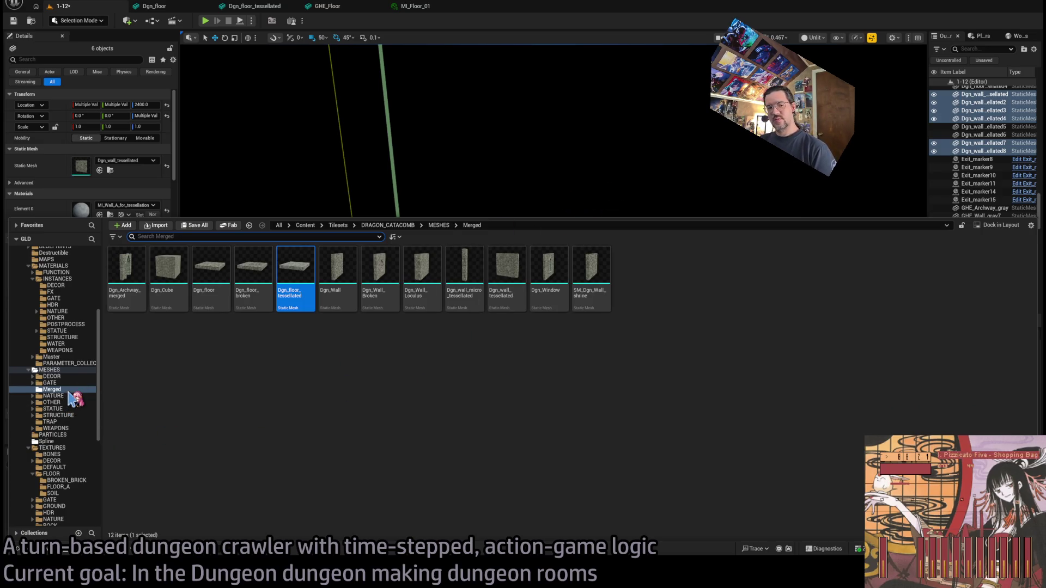
{"action": "left_click", "coordinate": [558, 168]}
{"action": "key", "text": "f"}
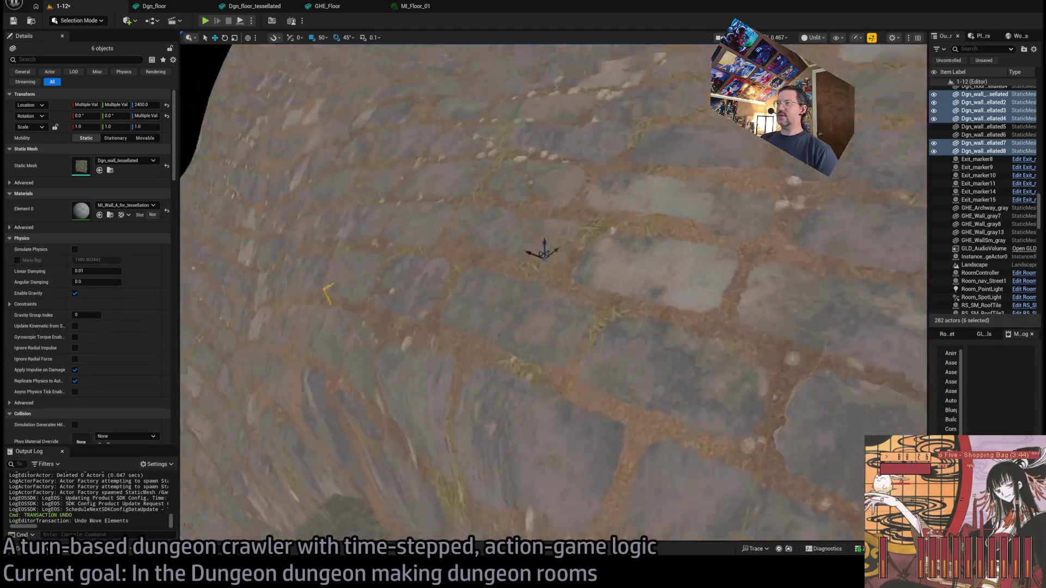
{"action": "left_click_drag", "start_coordinate": [558, 168], "coordinate": [557, 167]}
{"action": "left_click_drag", "start_coordinate": [770, 313], "coordinate": [796, 189], "text": "alt"}
Select the corner wall Dgn_wall_tessellated14 and bring up the Merged meshes in the Content Drawer
{"action": "mouse_move", "coordinate": [502, 265]}
{"action": "left_mouse_down"}
{"action": "mouse_move", "coordinate": [444, 257]}
{"action": "mouse_move", "coordinate": [475, 262]}
{"action": "mouse_move", "coordinate": [519, 349]}
{"action": "left_mouse_up"}
{"action": "left_click", "coordinate": [502, 265]}
{"action": "left_click_drag", "start_coordinate": [238, 448], "coordinate": [238, 448]}
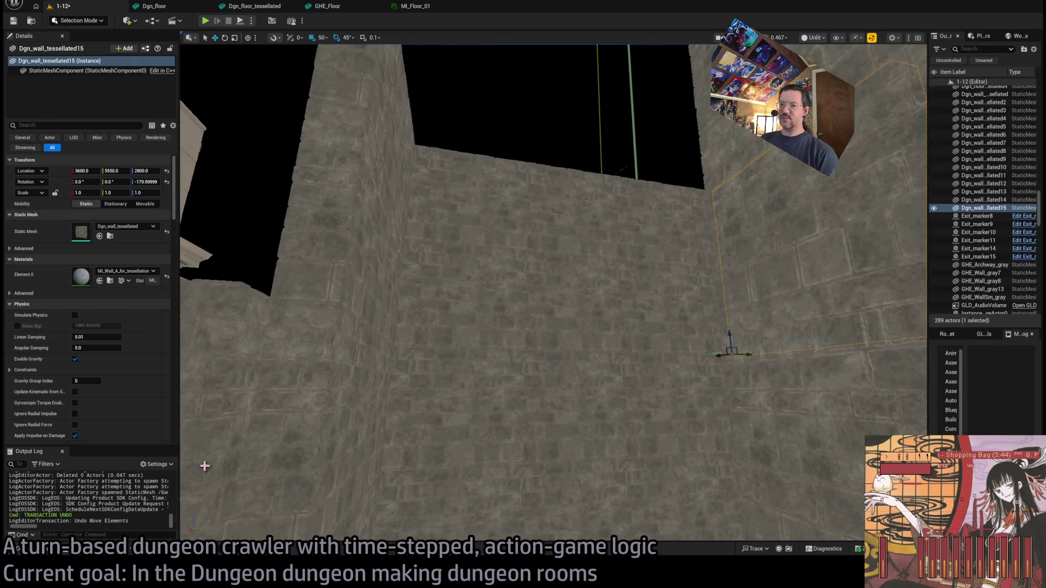
{"action": "key", "text": "ctrl+space"}
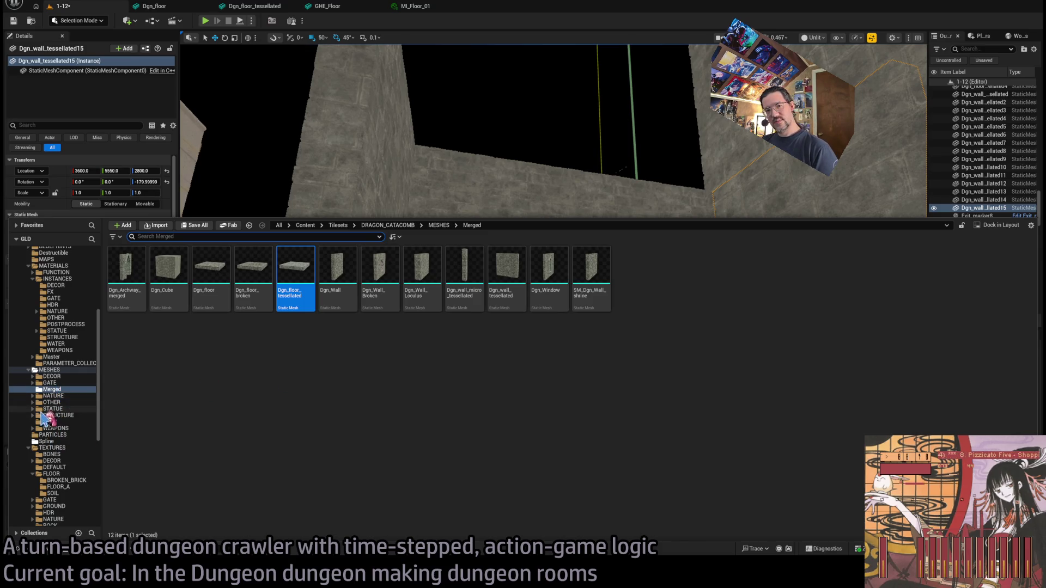
Browse MESHES > STRUCTURE > CEILING and drag SM_Ceiling_F_4x4 into the level
{"action": "left_click", "coordinate": [32, 416]}
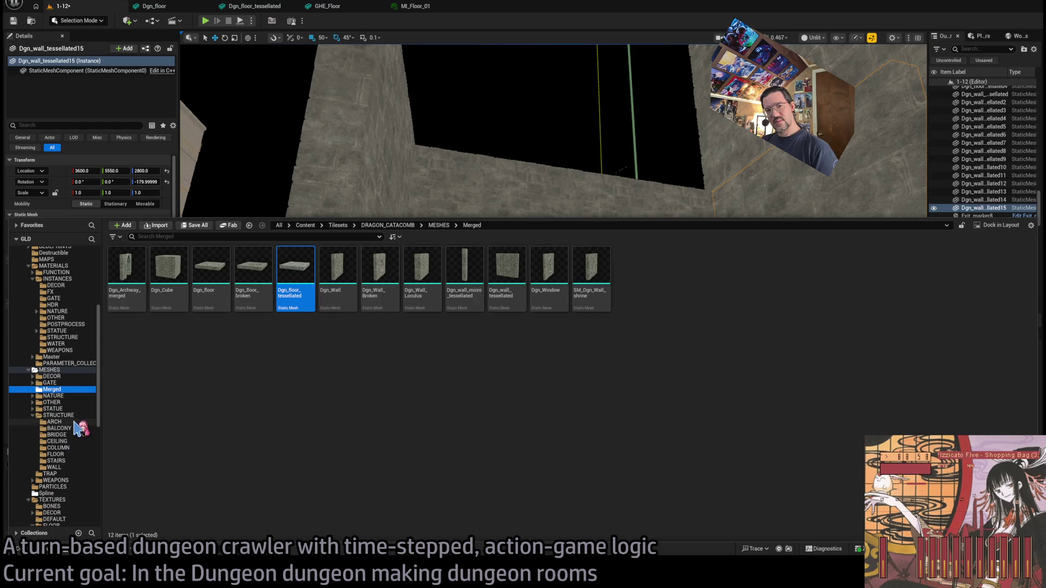
{"action": "left_click", "coordinate": [54, 422]}
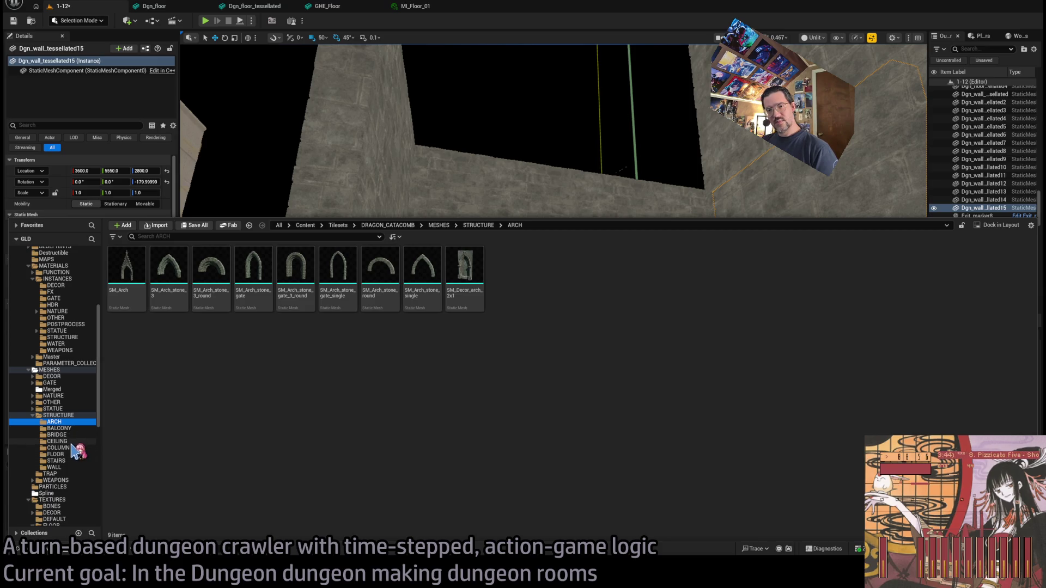
{"action": "left_click", "coordinate": [71, 442]}
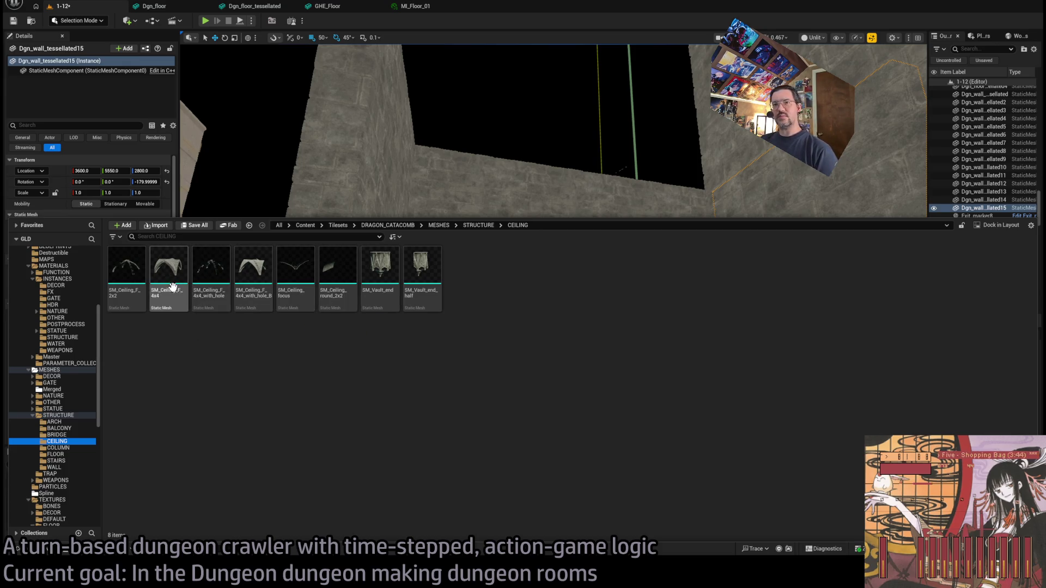
{"action": "left_click", "coordinate": [173, 287]}
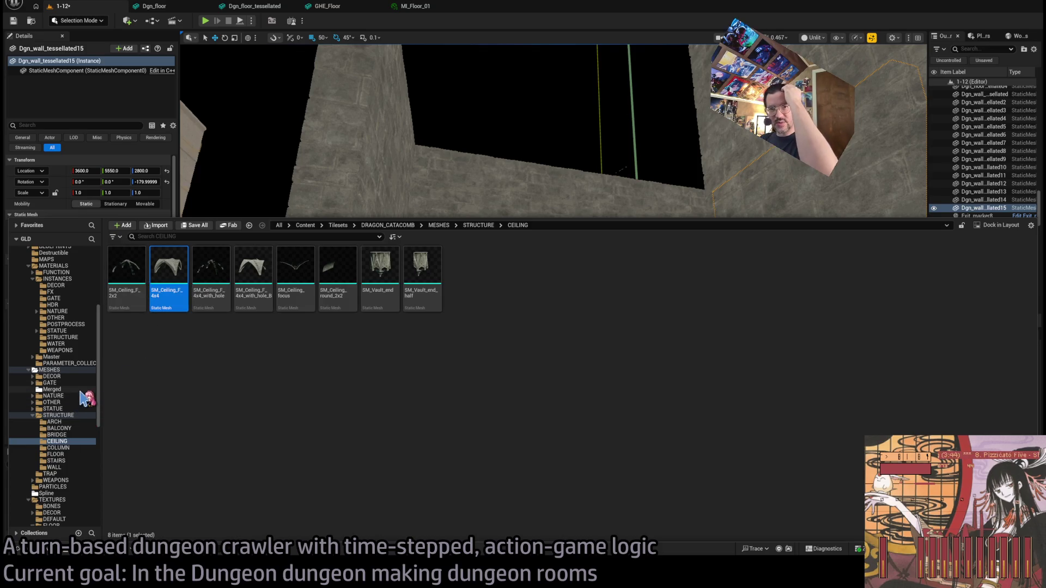
{"action": "left_click", "coordinate": [81, 390]}
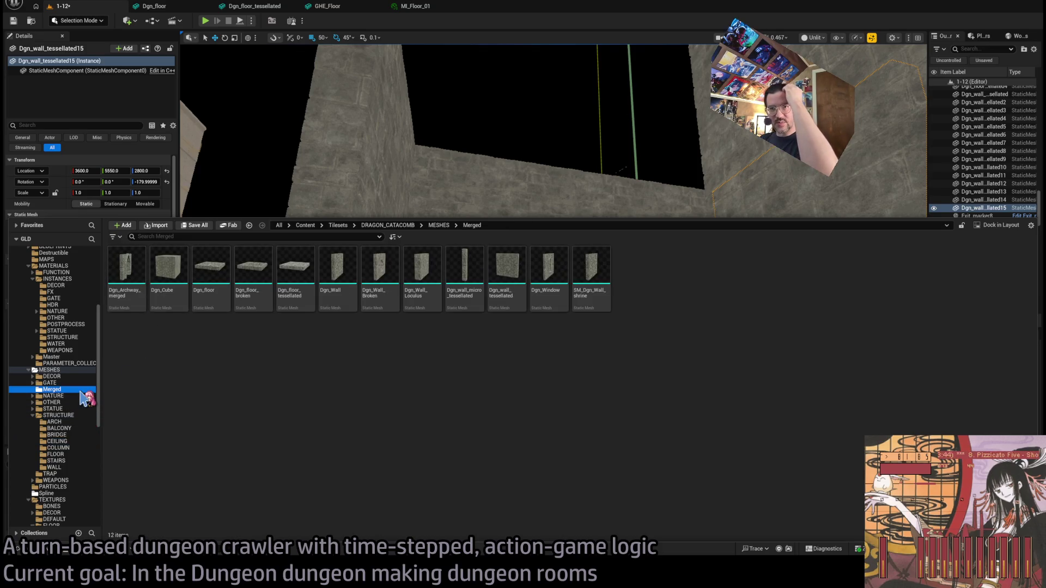
{"action": "left_click", "coordinate": [75, 443]}
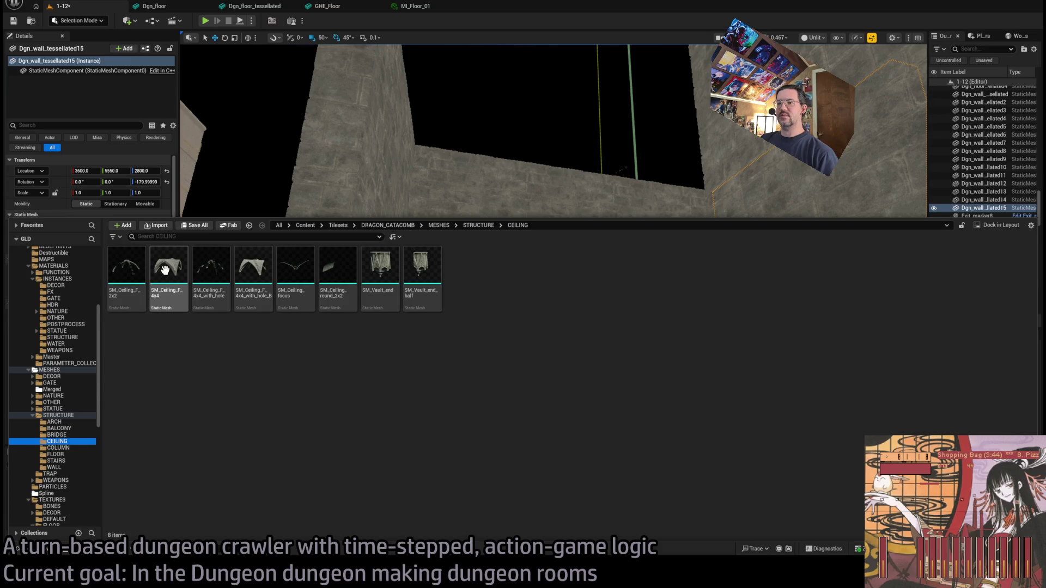
{"action": "mouse_move", "coordinate": [165, 269]}
{"action": "left_mouse_down"}
{"action": "mouse_move", "coordinate": [479, 285]}
{"action": "mouse_move", "coordinate": [489, 303]}
{"action": "left_mouse_up"}
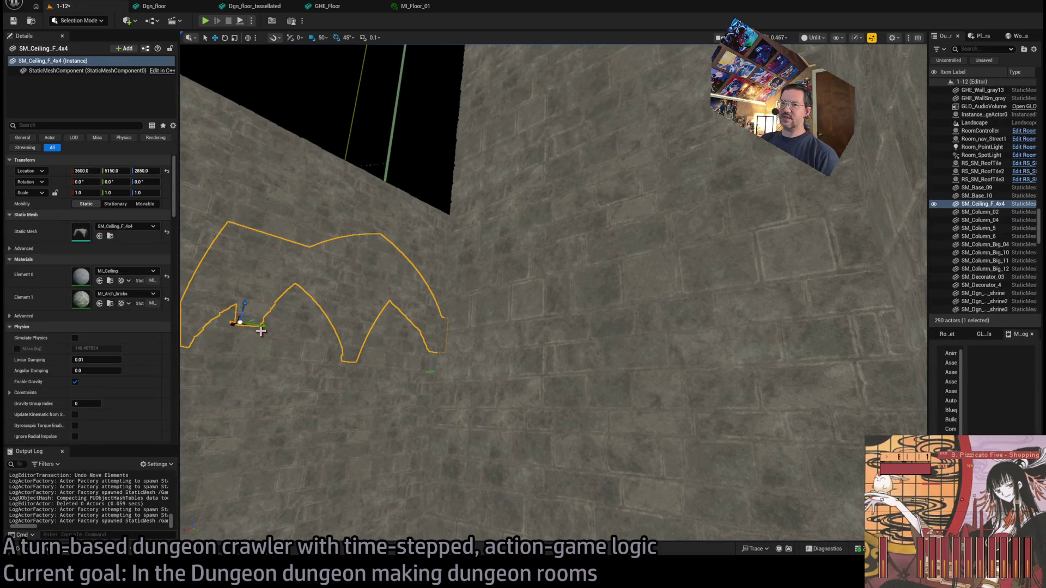
Move the SM_Ceiling_F_4x4 arch to X 3200 and lower it to height 2800 atop the walls
{"action": "mouse_move", "coordinate": [231, 332]}
{"action": "left_mouse_down"}
{"action": "mouse_move", "coordinate": [261, 313]}
{"action": "mouse_move", "coordinate": [374, 299]}
{"action": "mouse_move", "coordinate": [414, 252]}
{"action": "mouse_move", "coordinate": [801, 196]}
{"action": "mouse_move", "coordinate": [789, 366]}
{"action": "mouse_move", "coordinate": [727, 486]}
{"action": "mouse_move", "coordinate": [649, 197]}
{"action": "left_mouse_up"}
{"action": "scroll", "coordinate": [649, 197], "scroll_direction": "up", "scroll_amount": 5}
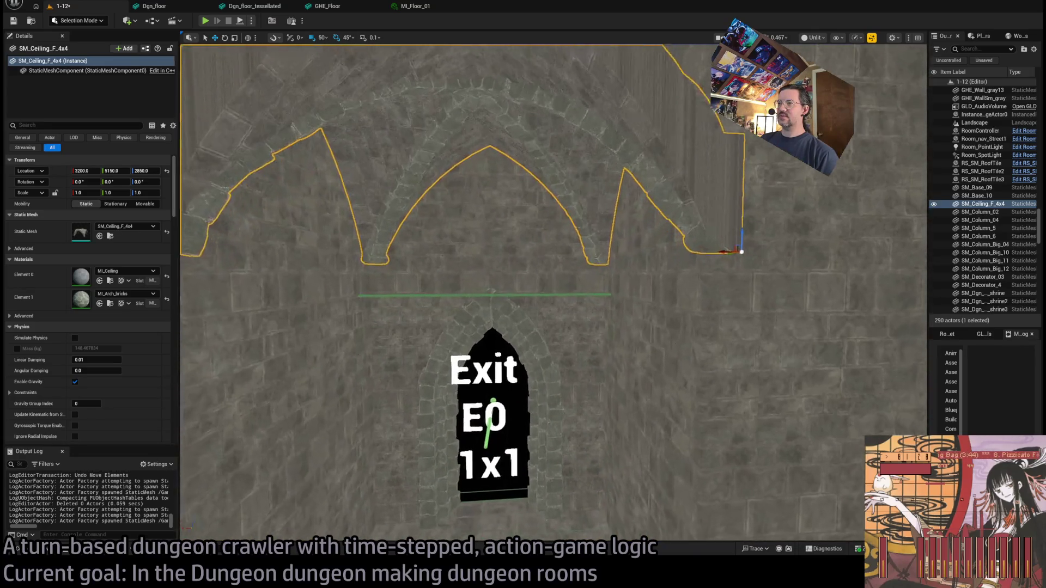
{"action": "left_click", "coordinate": [661, 342]}
{"action": "left_click", "coordinate": [651, 191]}
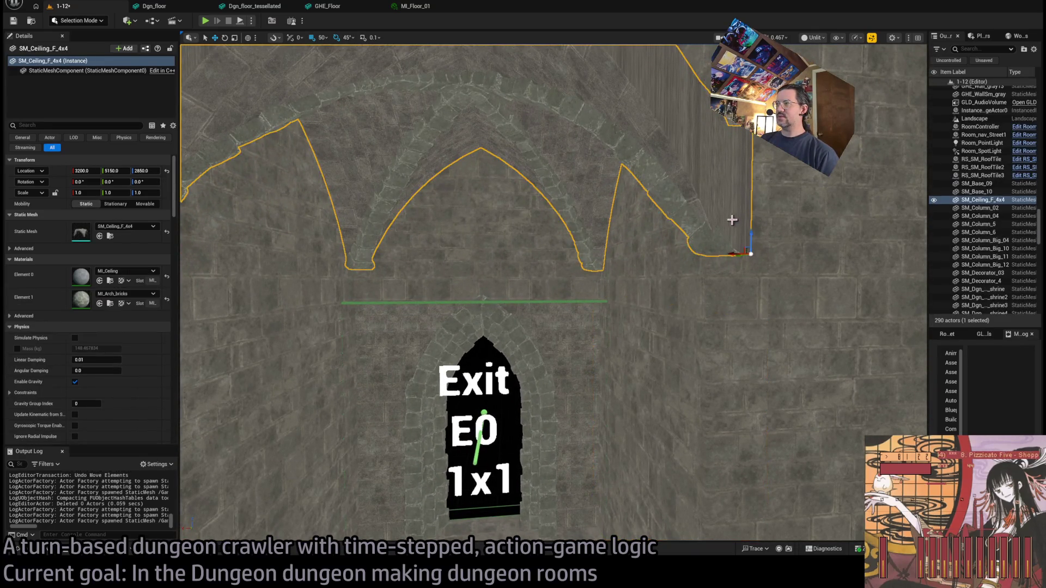
{"action": "left_click_drag", "start_coordinate": [753, 232], "coordinate": [749, 308]}
{"action": "left_click_drag", "start_coordinate": [554, 295], "coordinate": [512, 316]}
{"action": "mouse_move", "coordinate": [654, 315]}
{"action": "left_mouse_down"}
{"action": "mouse_move", "coordinate": [603, 290]}
{"action": "mouse_move", "coordinate": [915, 292]}
{"action": "mouse_move", "coordinate": [669, 290]}
{"action": "left_mouse_up"}
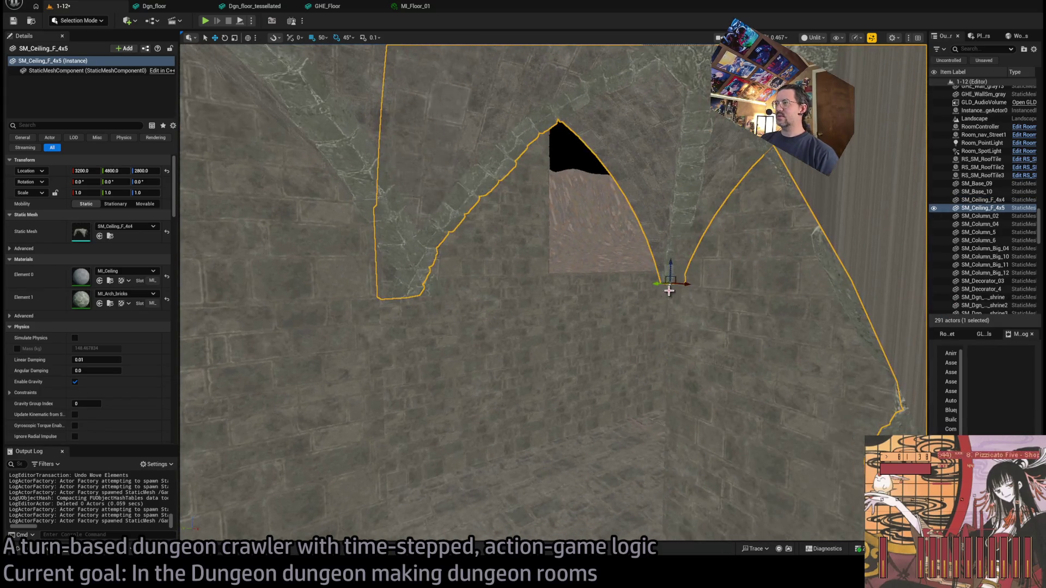
{"action": "left_click_drag", "start_coordinate": [545, 294], "coordinate": [507, 313]}
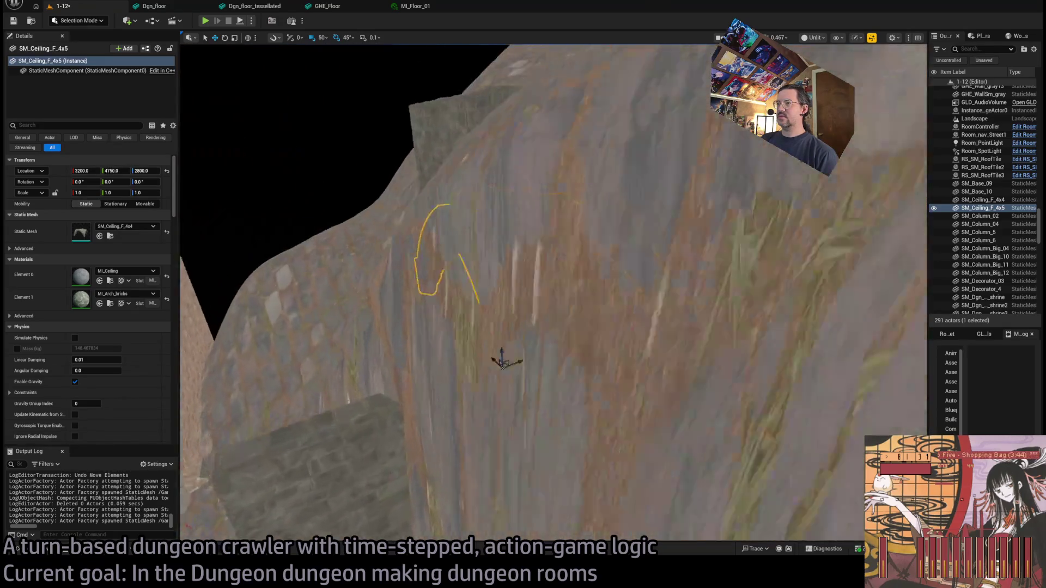
{"action": "mouse_move", "coordinate": [554, 442]}
{"action": "left_mouse_down"}
{"action": "mouse_move", "coordinate": [474, 361]}
{"action": "mouse_move", "coordinate": [488, 349]}
{"action": "mouse_move", "coordinate": [683, 364]}
{"action": "mouse_move", "coordinate": [676, 381]}
{"action": "mouse_move", "coordinate": [659, 370]}
{"action": "left_mouse_up"}
{"action": "left_click", "coordinate": [610, 366]}
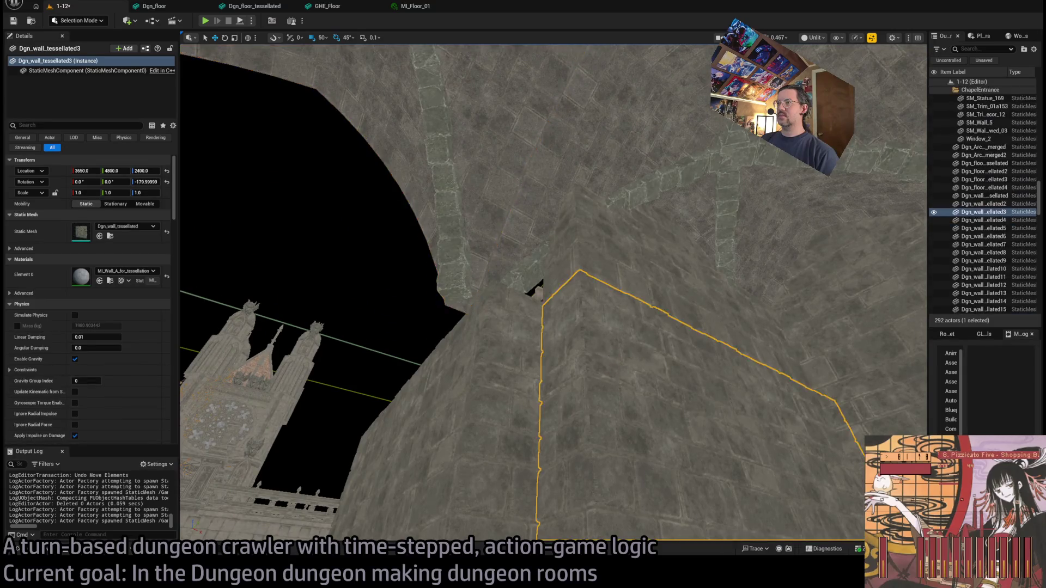
{"action": "left_click", "coordinate": [617, 388], "text": "ctrl"}
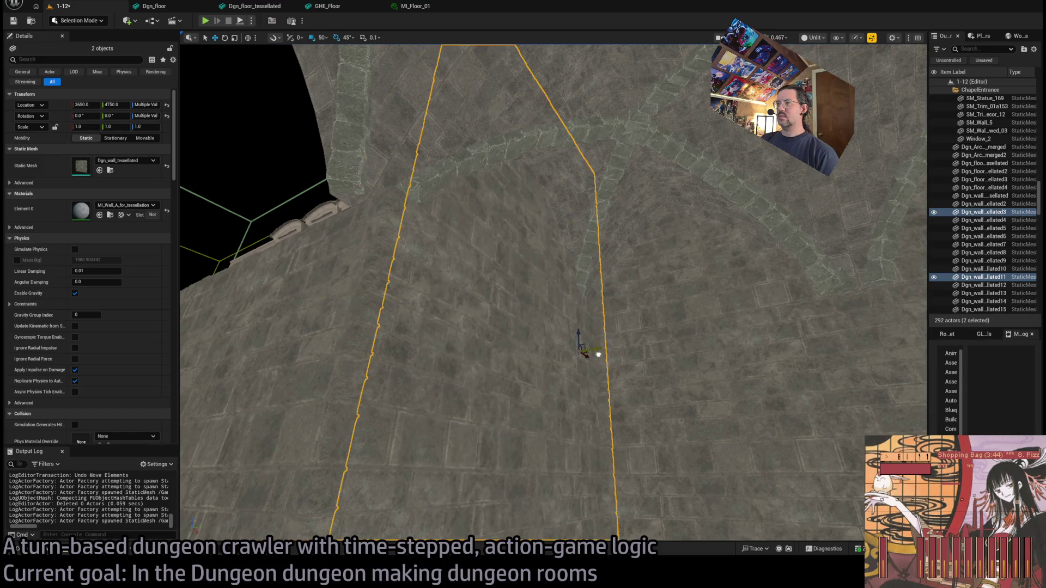
{"action": "mouse_move", "coordinate": [575, 360]}
{"action": "left_mouse_down"}
{"action": "mouse_move", "coordinate": [611, 351]}
{"action": "mouse_move", "coordinate": [623, 380]}
{"action": "mouse_move", "coordinate": [708, 441]}
{"action": "left_mouse_up"}
{"action": "left_click", "coordinate": [612, 392]}
{"action": "left_click", "coordinate": [560, 362], "text": "ctrl"}
{"action": "scroll", "coordinate": [560, 361], "scroll_direction": "up", "scroll_amount": 3}
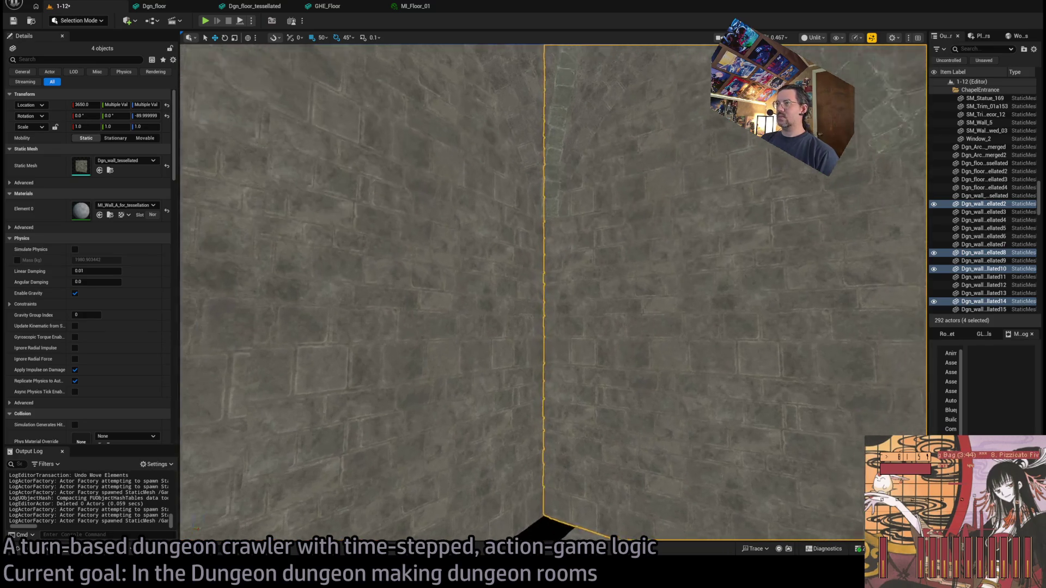
{"action": "left_click", "coordinate": [741, 338]}
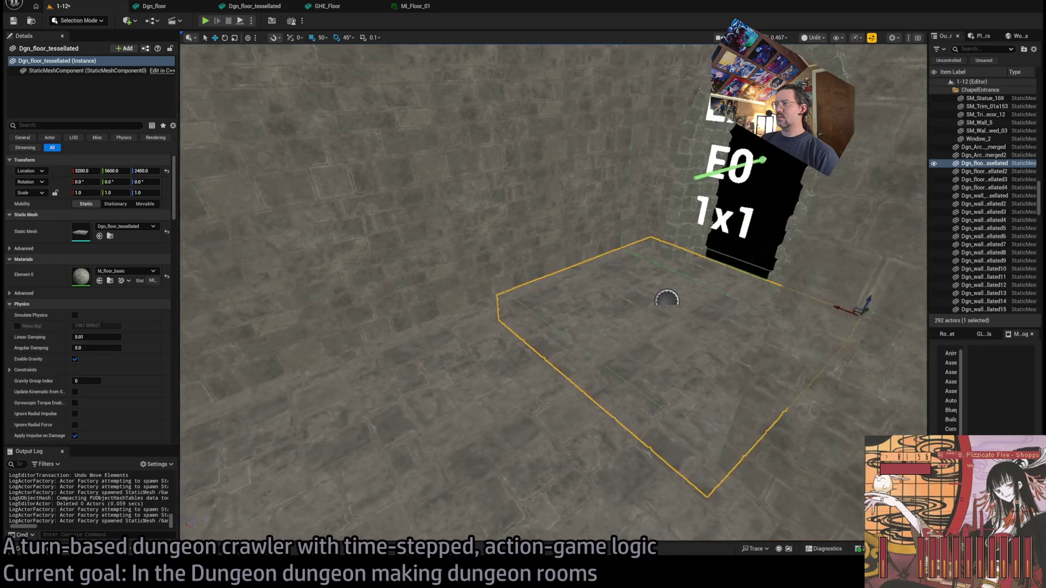
{"action": "left_click", "coordinate": [654, 424]}
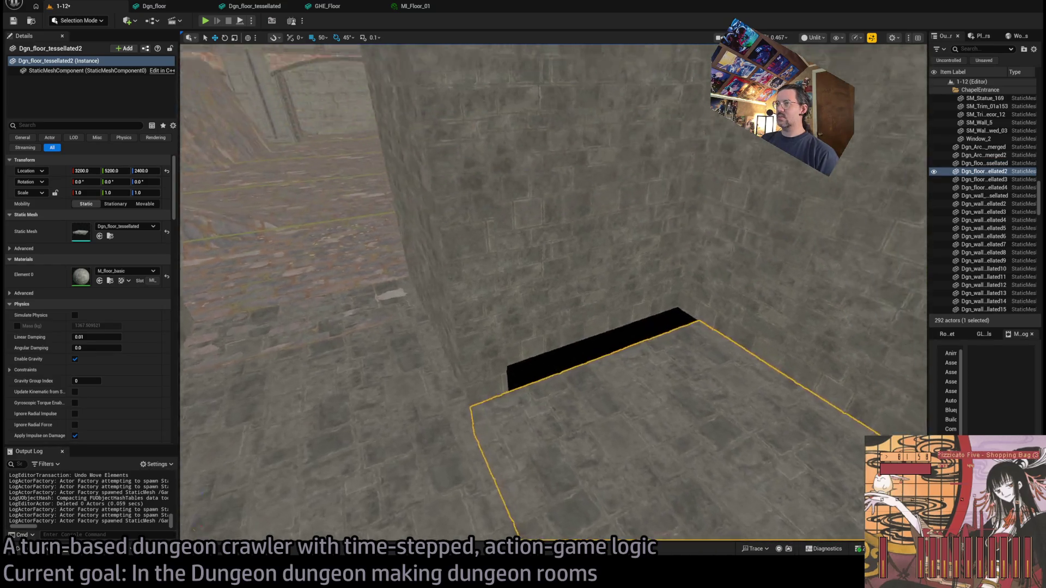
{"action": "left_click", "coordinate": [580, 454]}
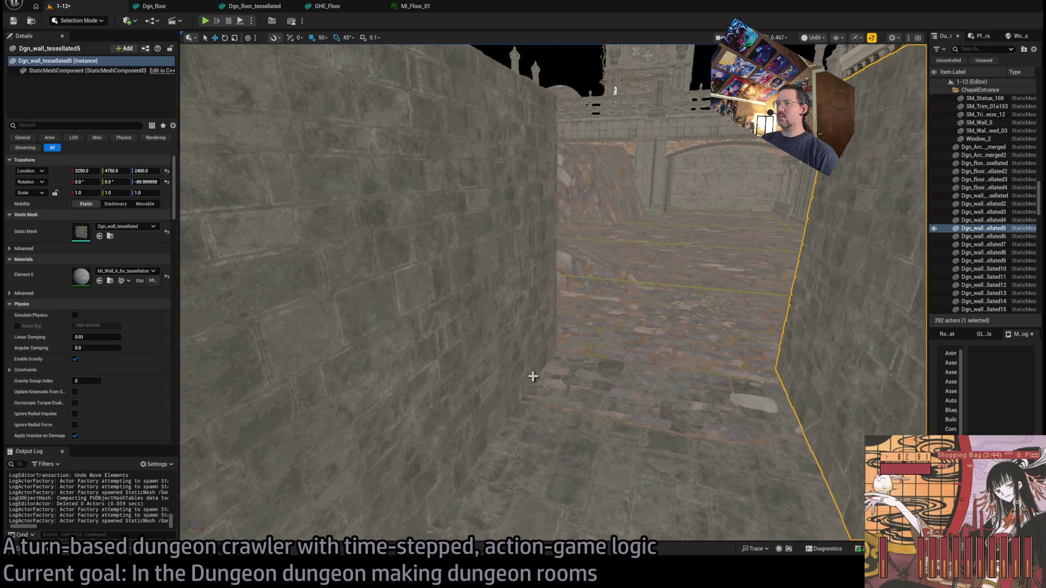
{"action": "left_click", "coordinate": [533, 376]}
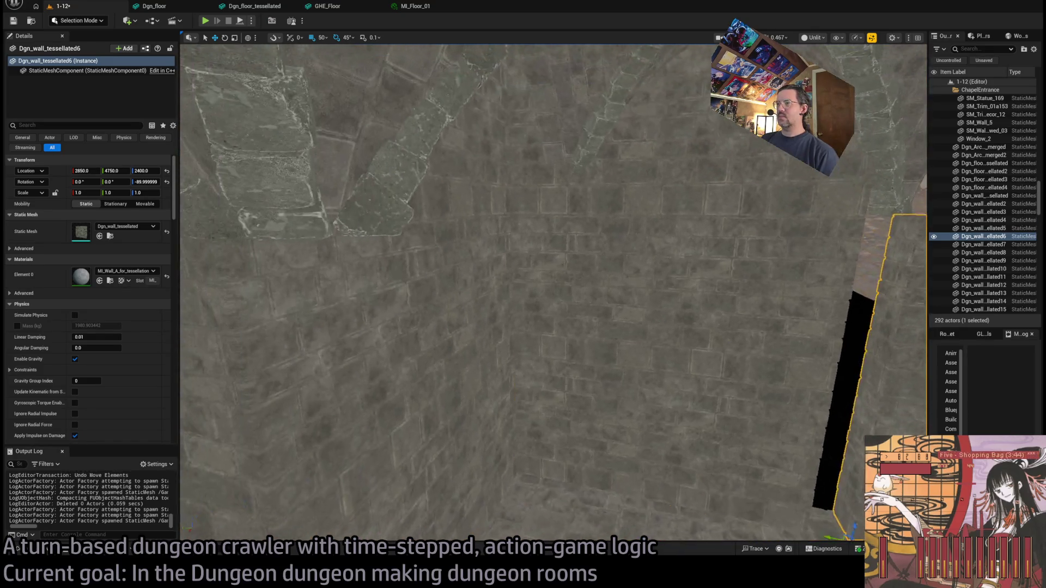
{"action": "left_click", "coordinate": [605, 388]}
{"action": "left_click", "coordinate": [526, 208], "text": "ctrl"}
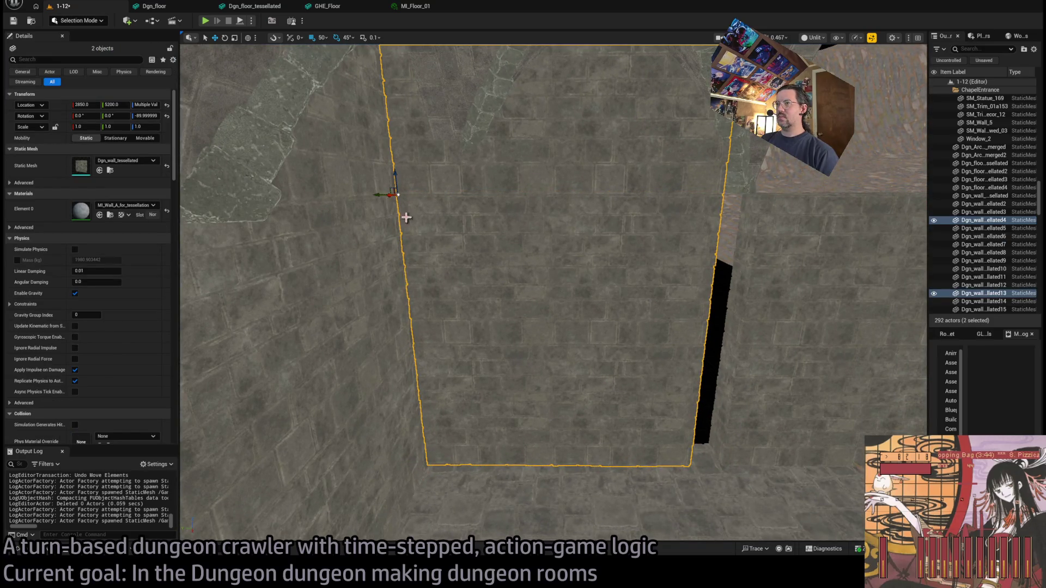